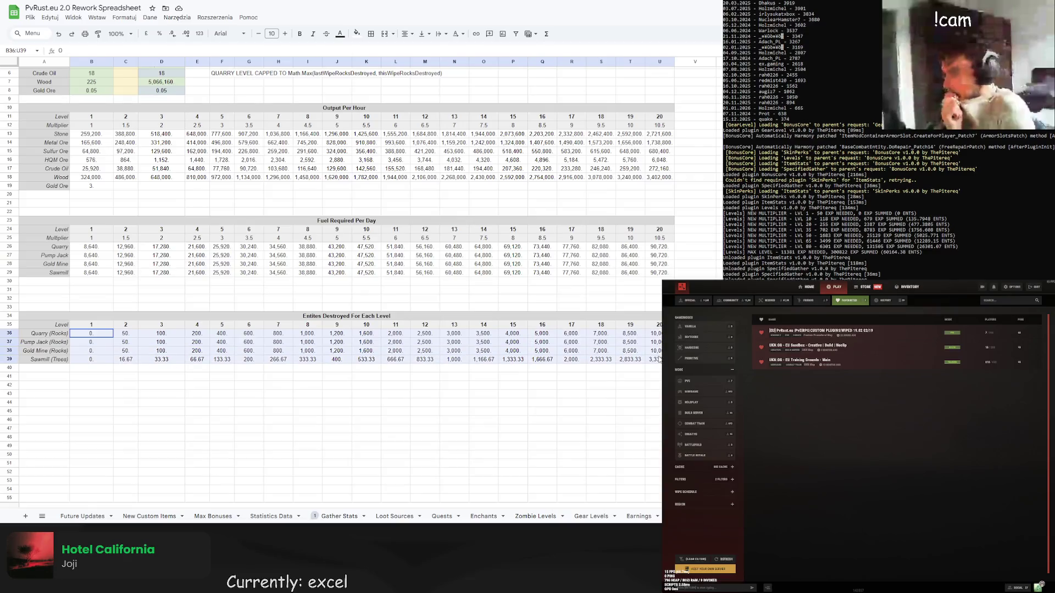
Apply the custom number format 0 to the Entities Destroyed table B36:U39 so it shows whole numbers.
right_click(657, 360)
click(125, 18)
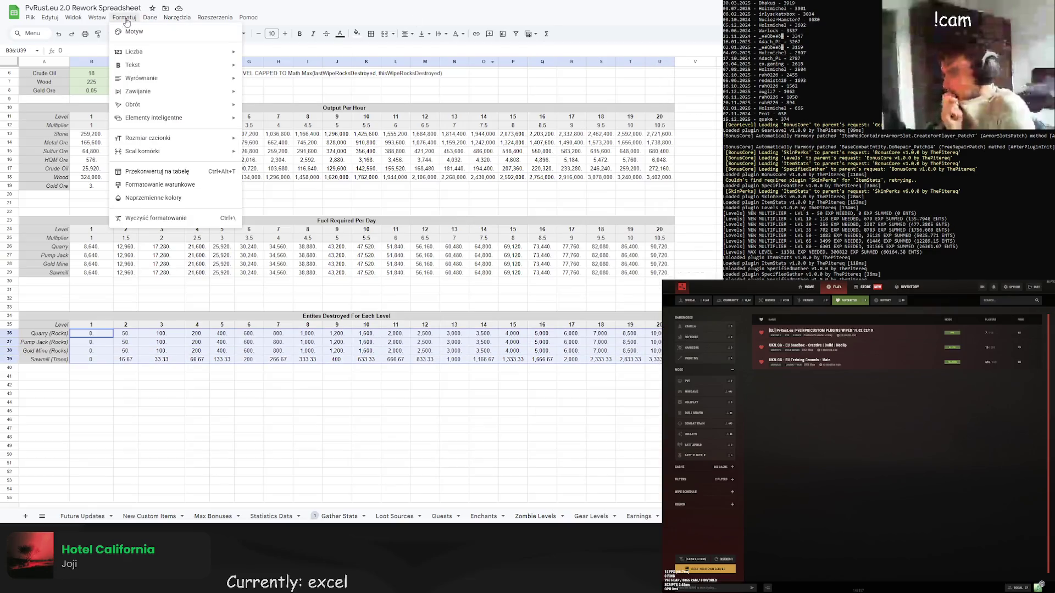
mouse_move(138, 58)
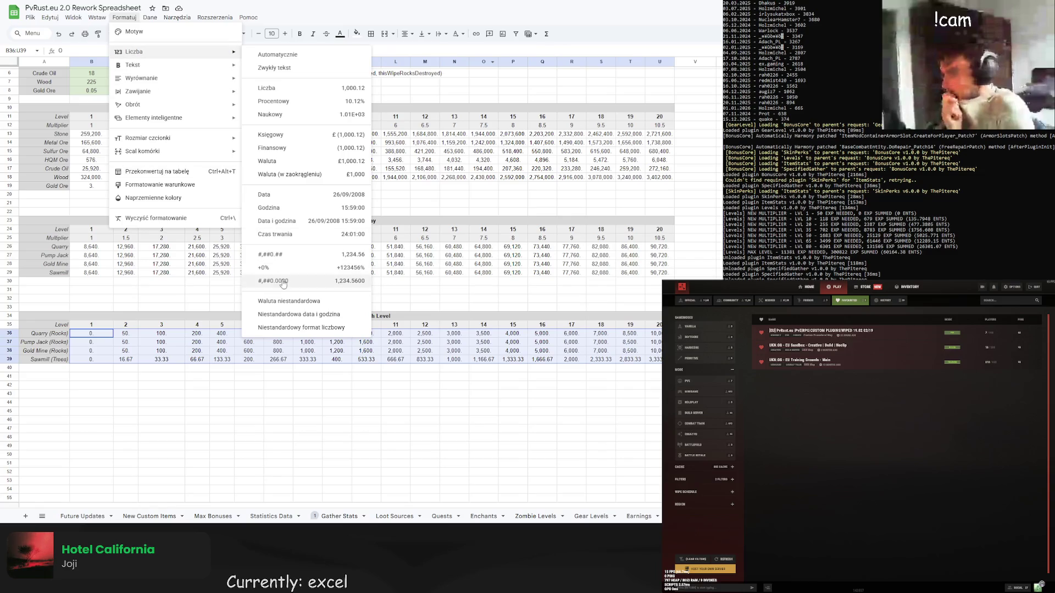
click(291, 328)
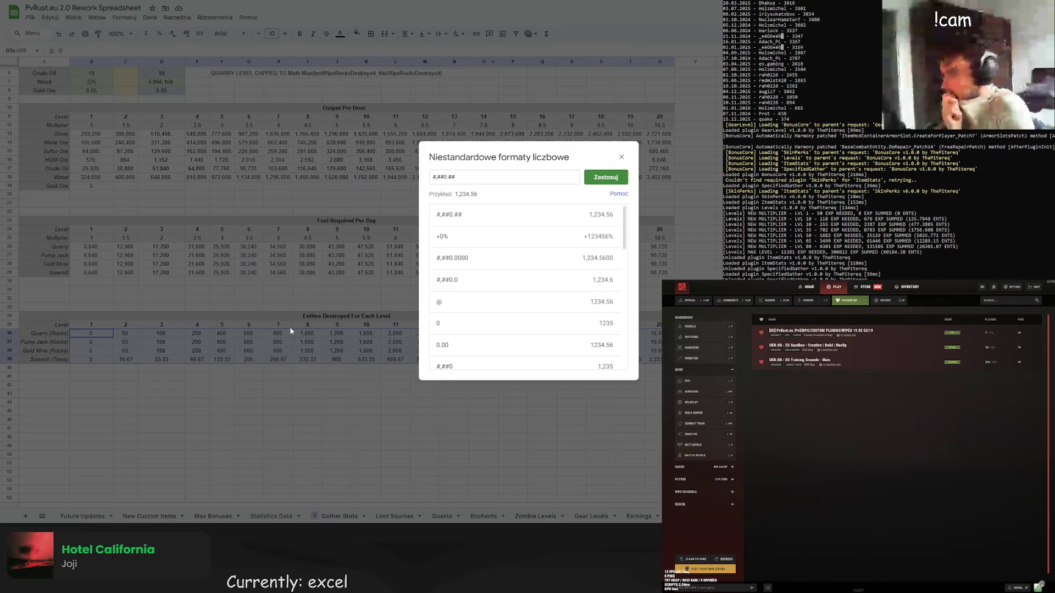
click(606, 177)
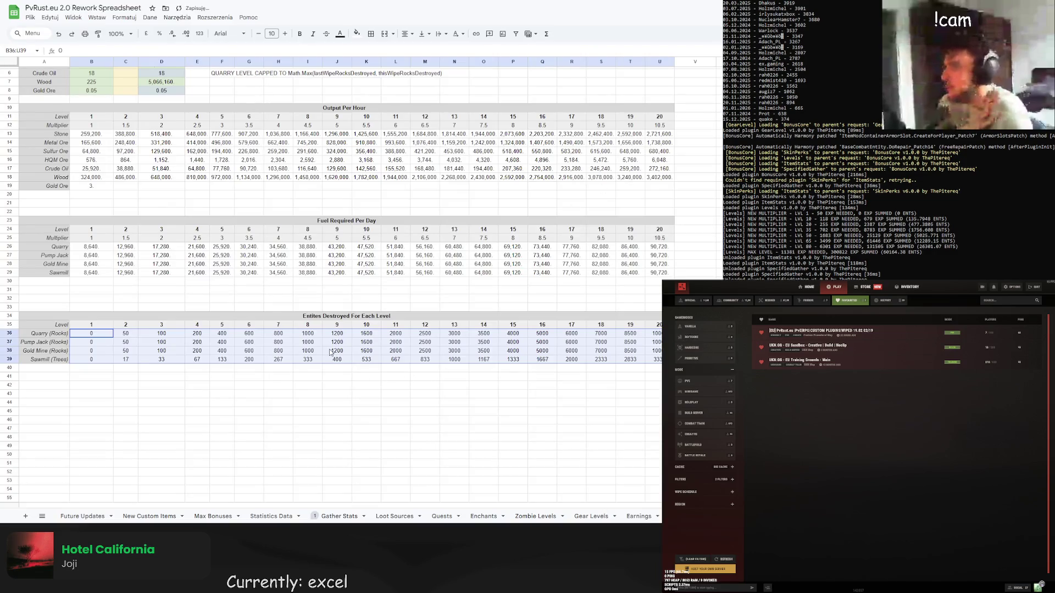
click(275, 378)
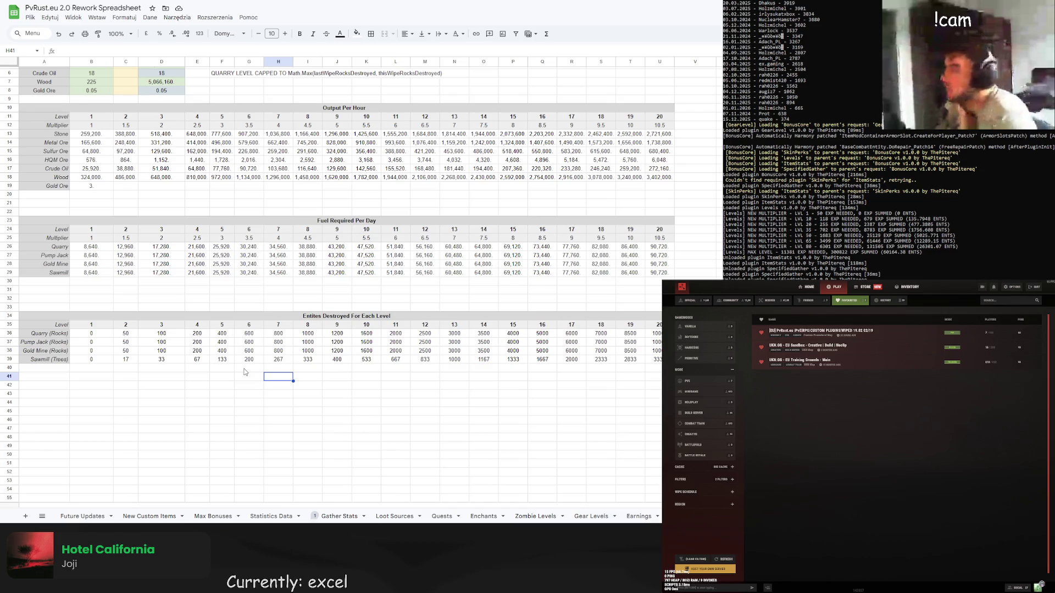
Set minutes on max gather per hour in F2 to 3.
scroll(244, 372, up, 2)
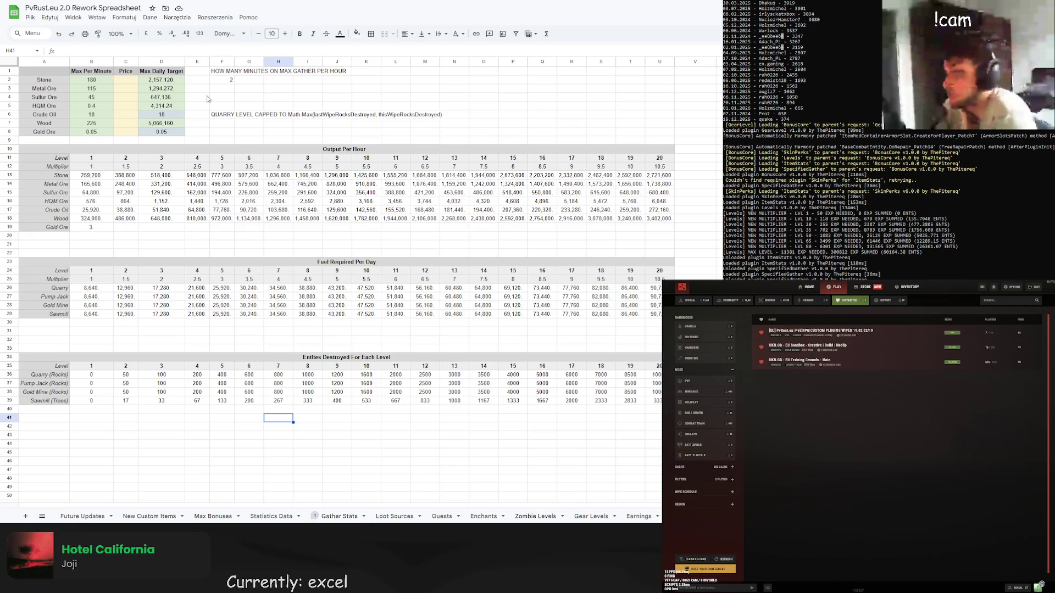
click(224, 80)
text(3)
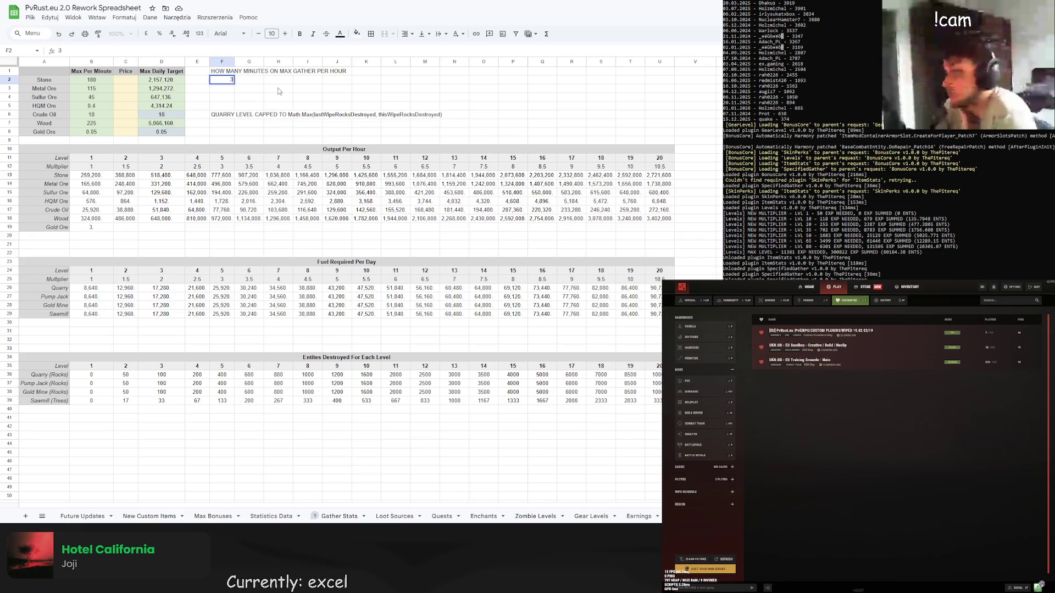
key(Return)
key(Right)
key(Right)
Try 15 as the level 20 multiplier, and briefly test minutes 5 before reverting to 3.
click(664, 167)
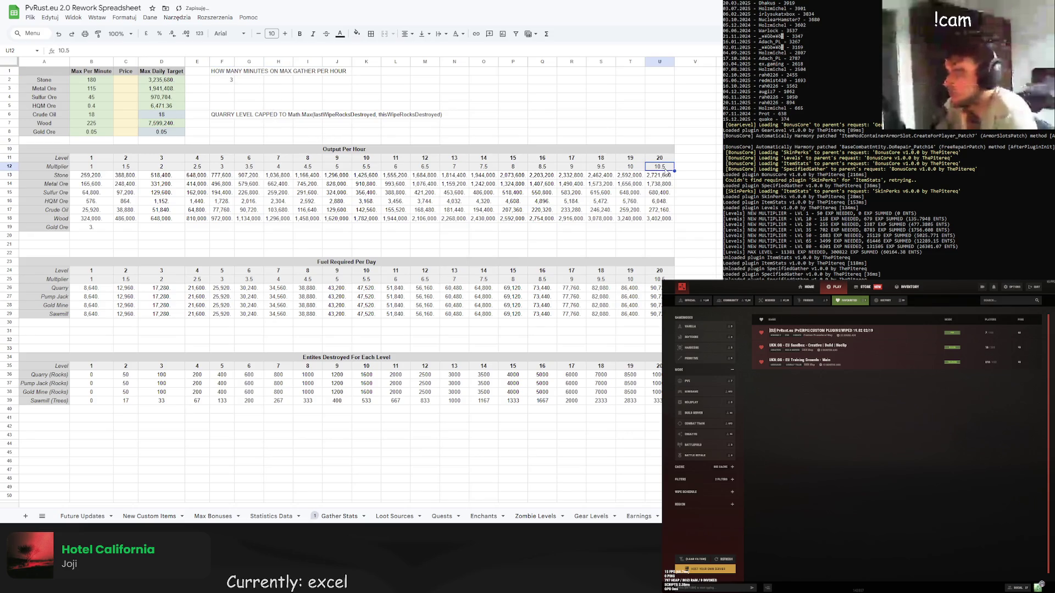
text(15)
click(694, 177)
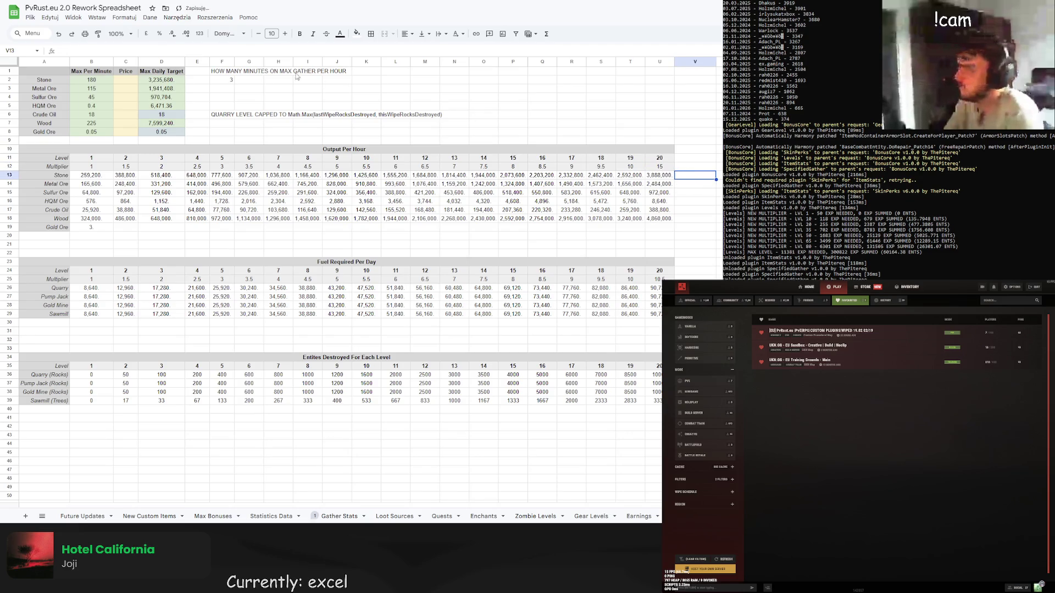
click(222, 80)
text(5)
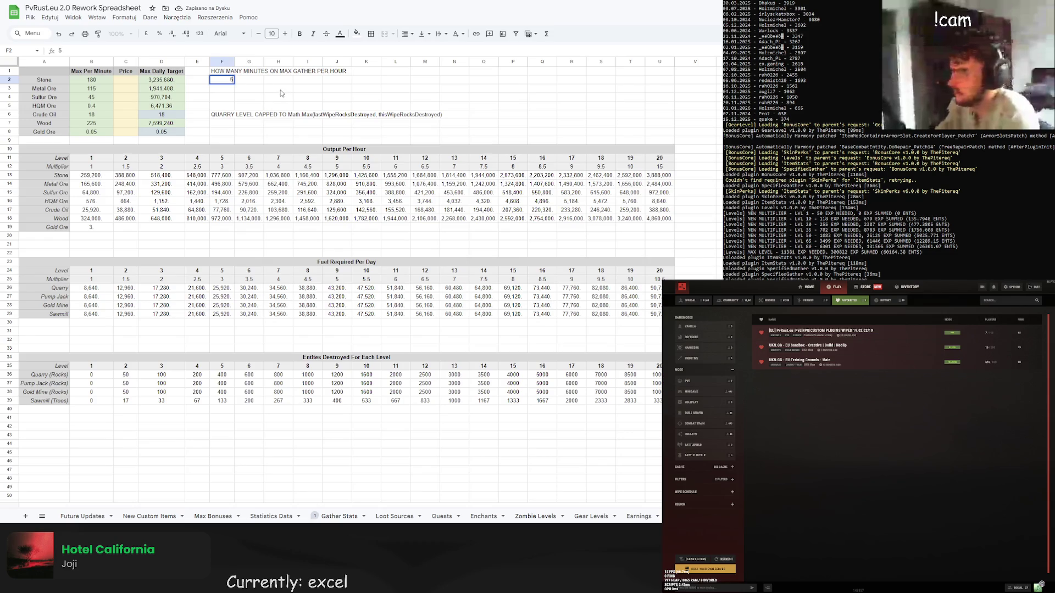
key(ctrl+z)
click(284, 89)
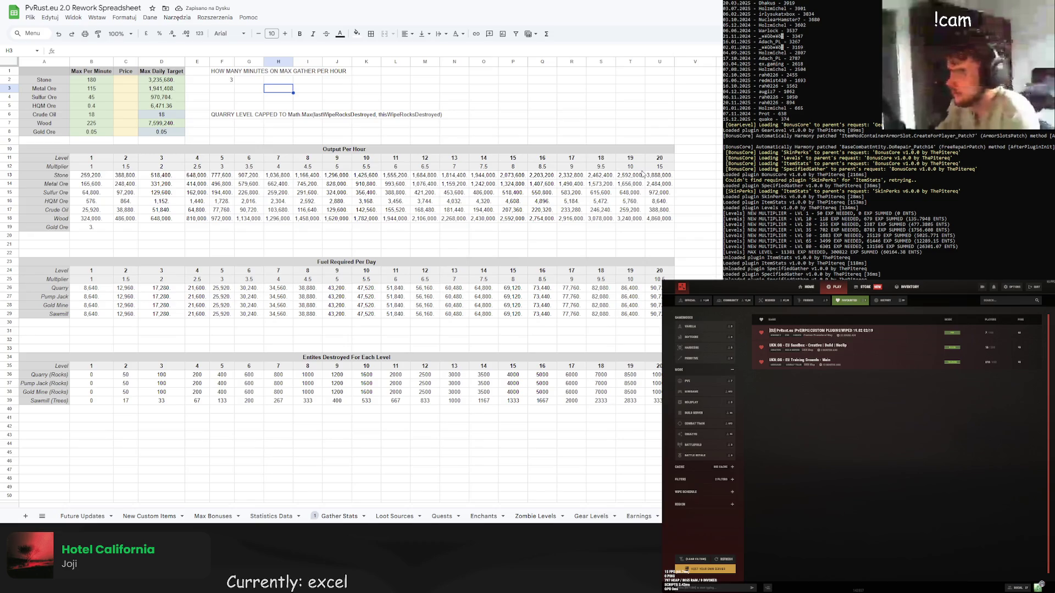
Change the level 20 multiplier in U12 to 14.
click(659, 166)
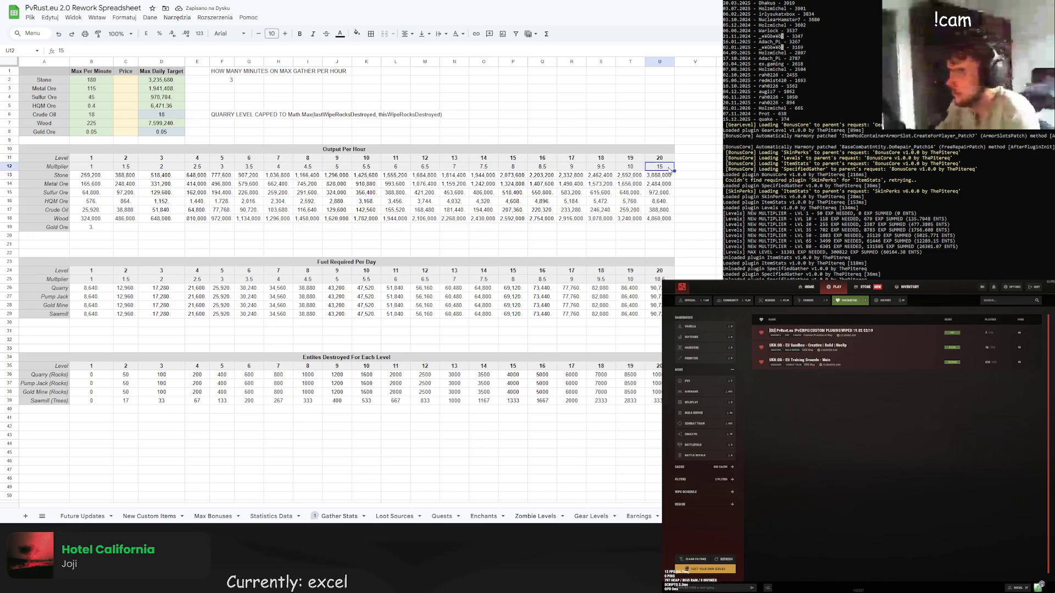
text(2)
key(BackSpace)
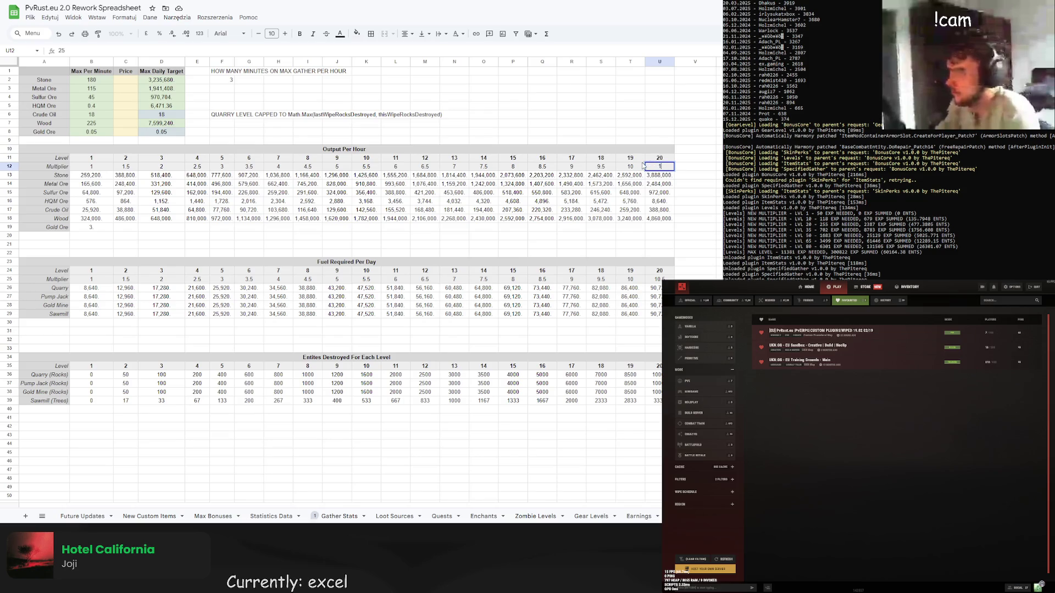
text(14)
key(Return)
Settle the level 20 multiplier at 13, open Gather Stats, and enter connect localhost:280 in Rust's console.
text(13)
click(693, 169)
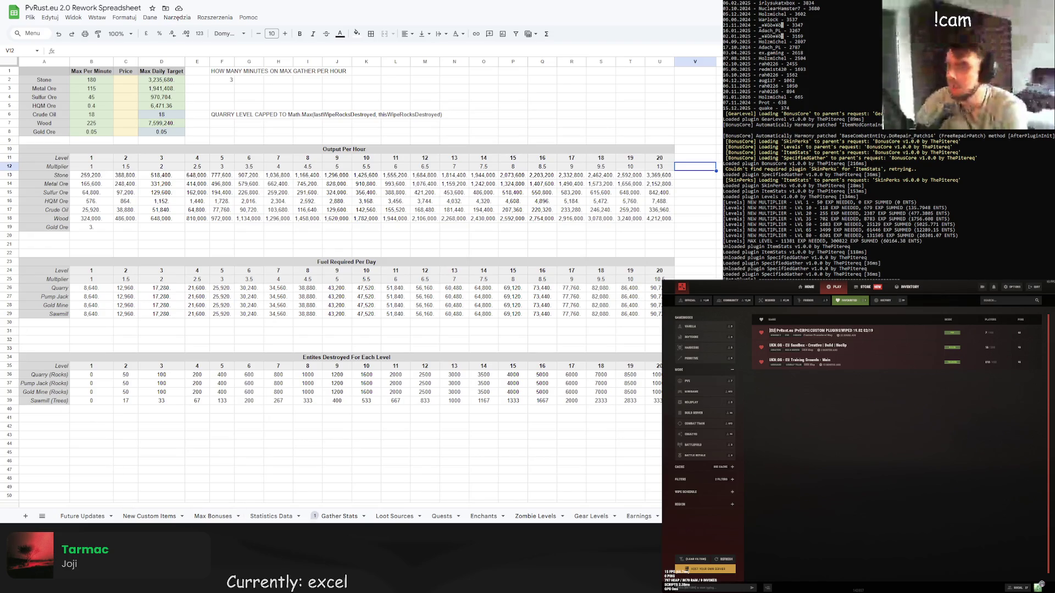
click(333, 517)
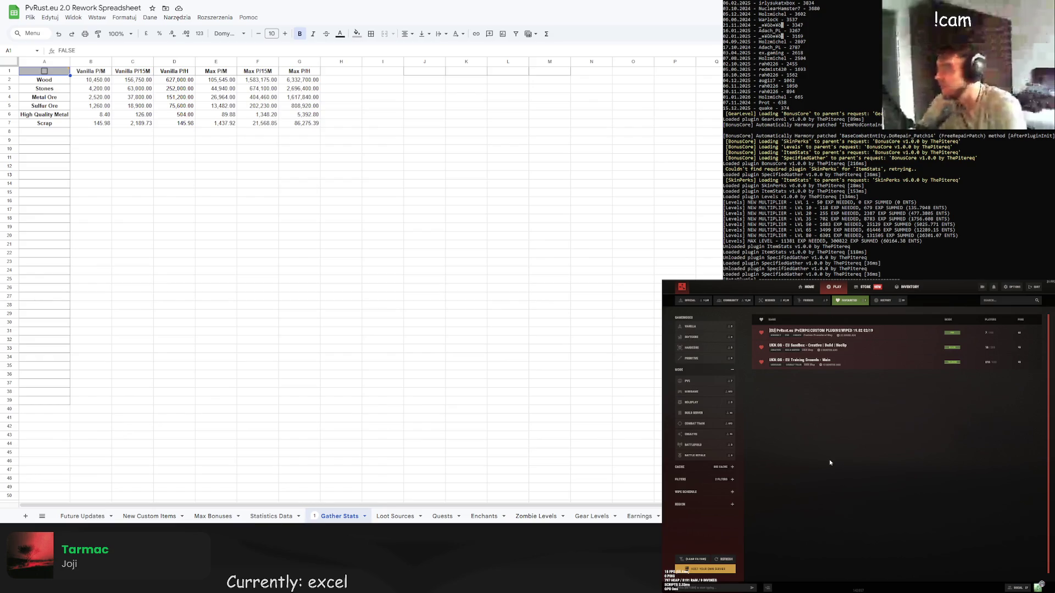
key(F1)
text(connec)
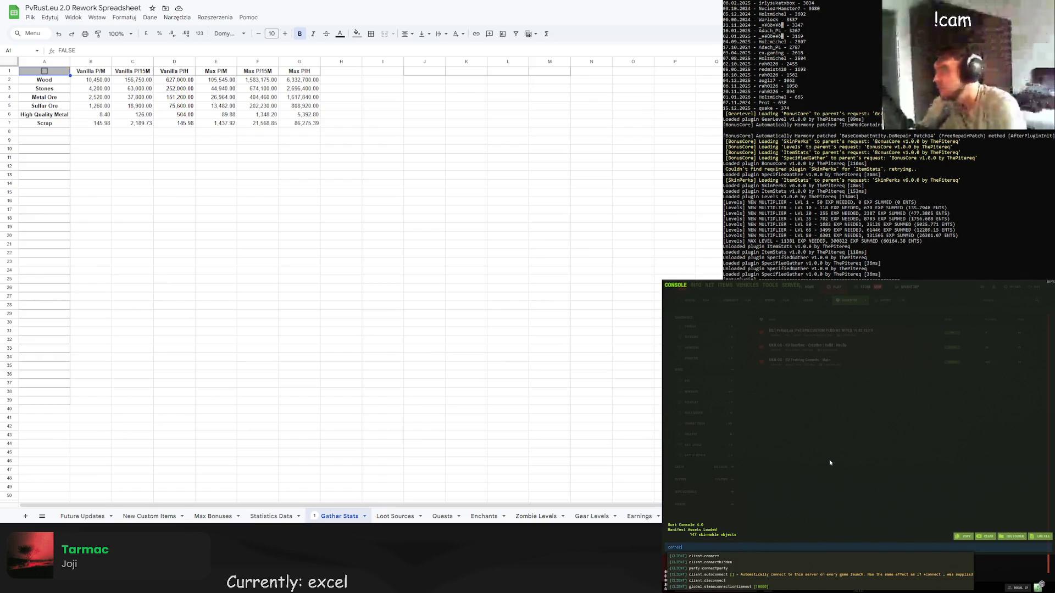
text(t localhost)
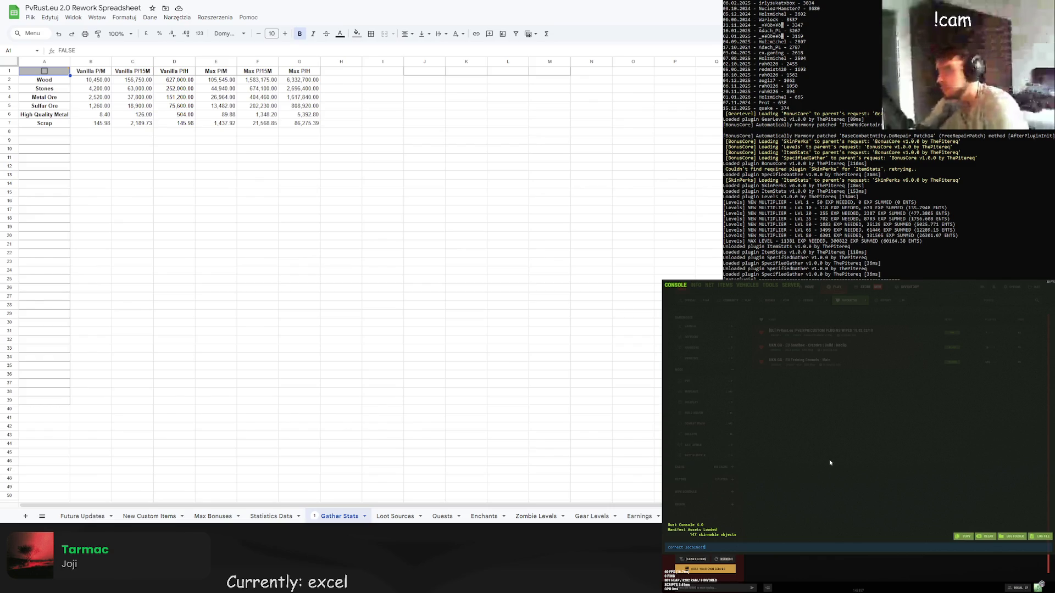
text(:2802)
Connect to the local Rust server on port 28020, then close the F1 console once in-game.
key(Return)
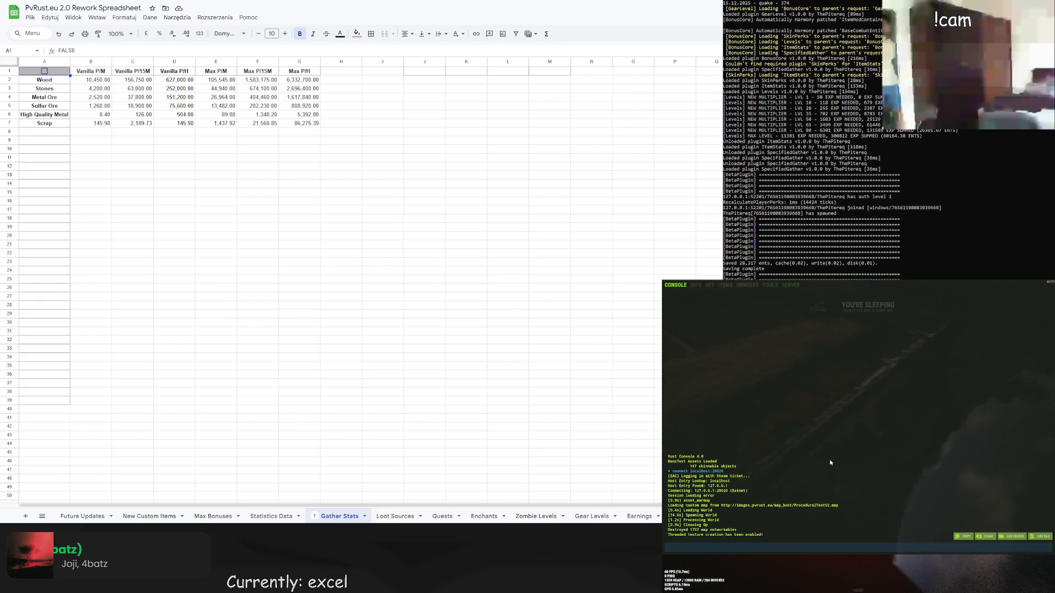
key(F1)
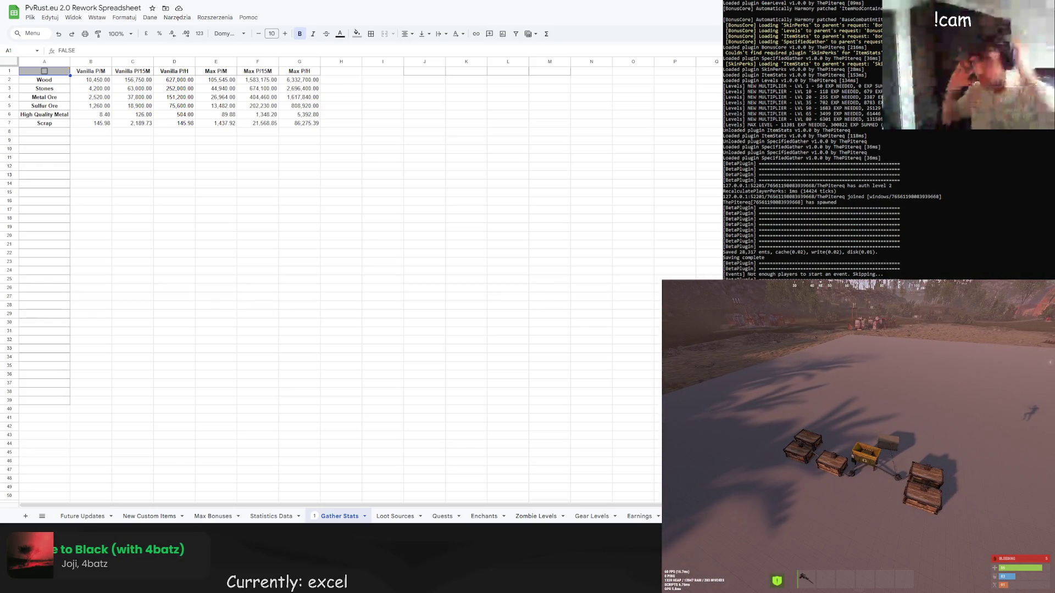
Open and close Rust's in-game chat box, then return focus to the spreadsheet.
key(Return)
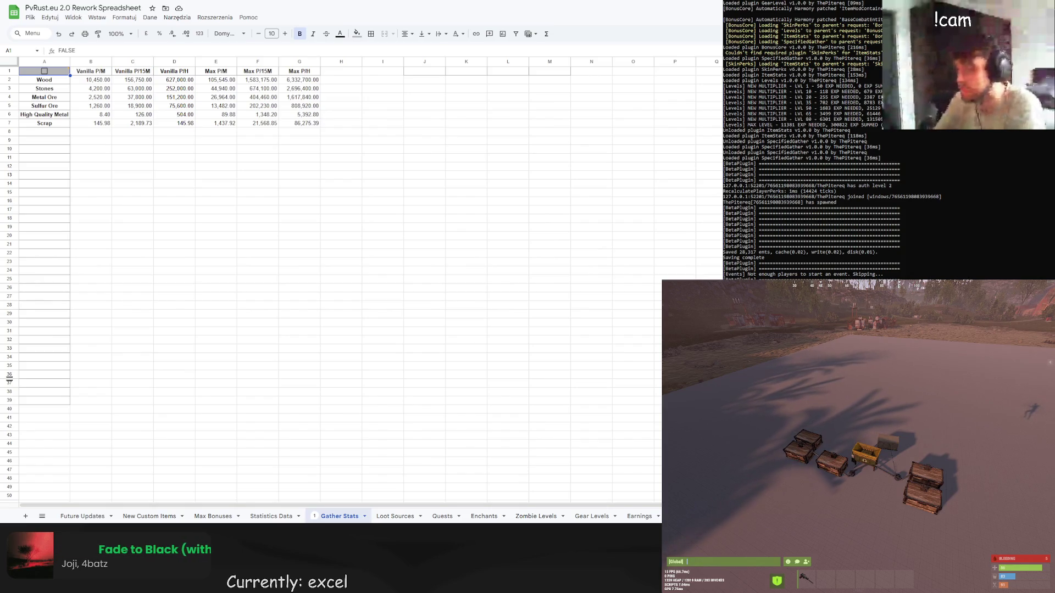
key(Escape)
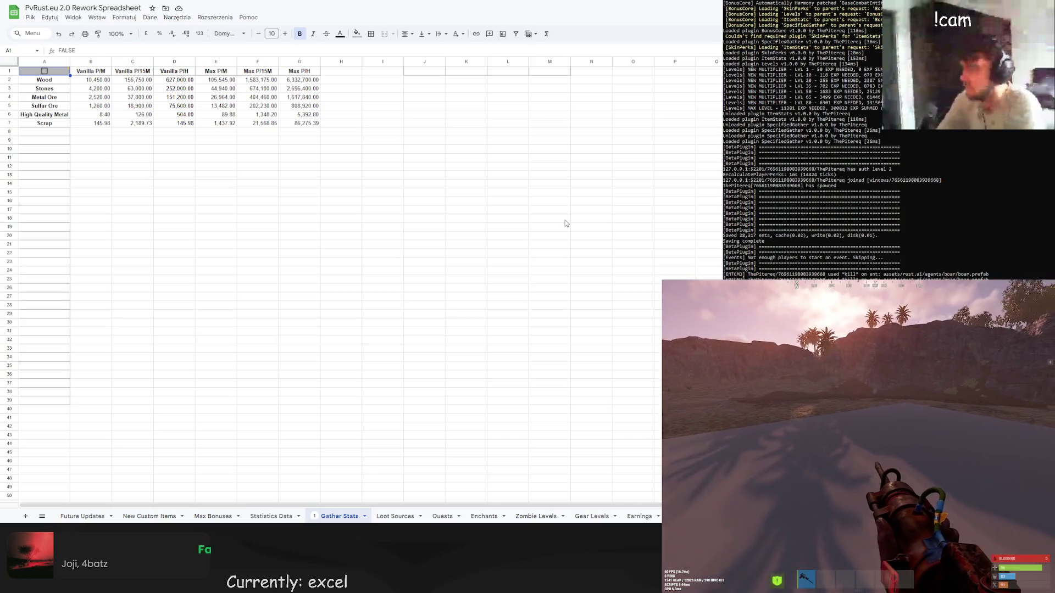
click(133, 235)
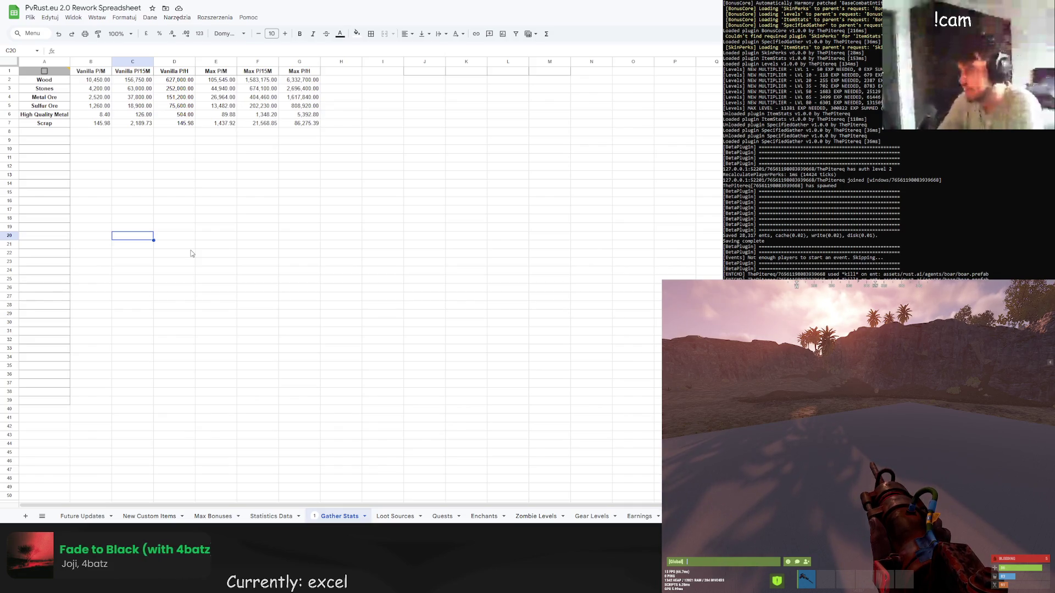
Inspect the Wood and Stones vanilla formulas in C2, B2 and B3, then switch to the Output Per Hour sheet.
click(148, 81)
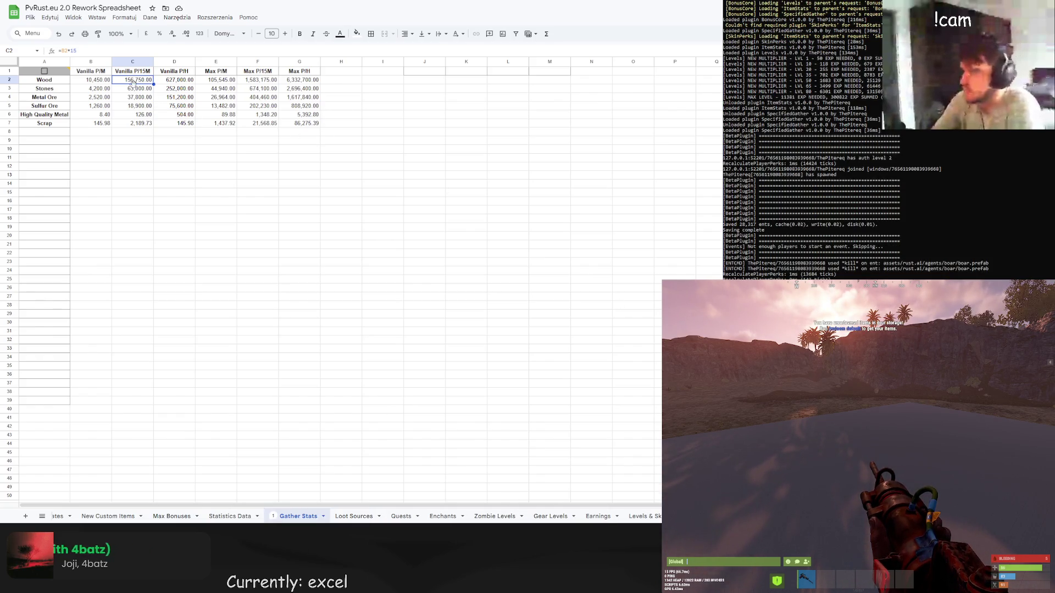
click(90, 82)
click(106, 92)
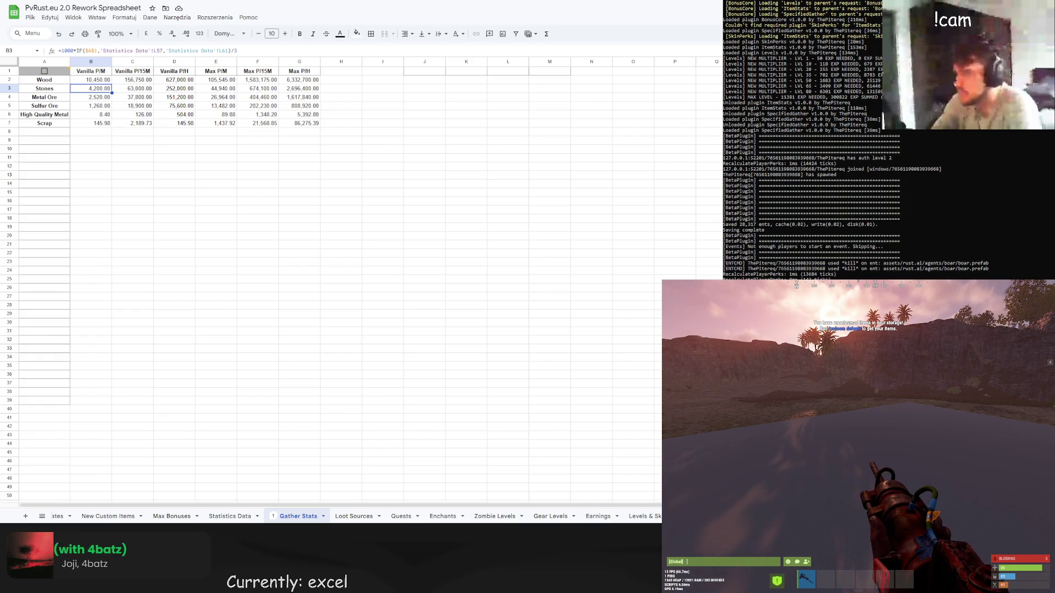
key(ctrl+shift+Page_Up)
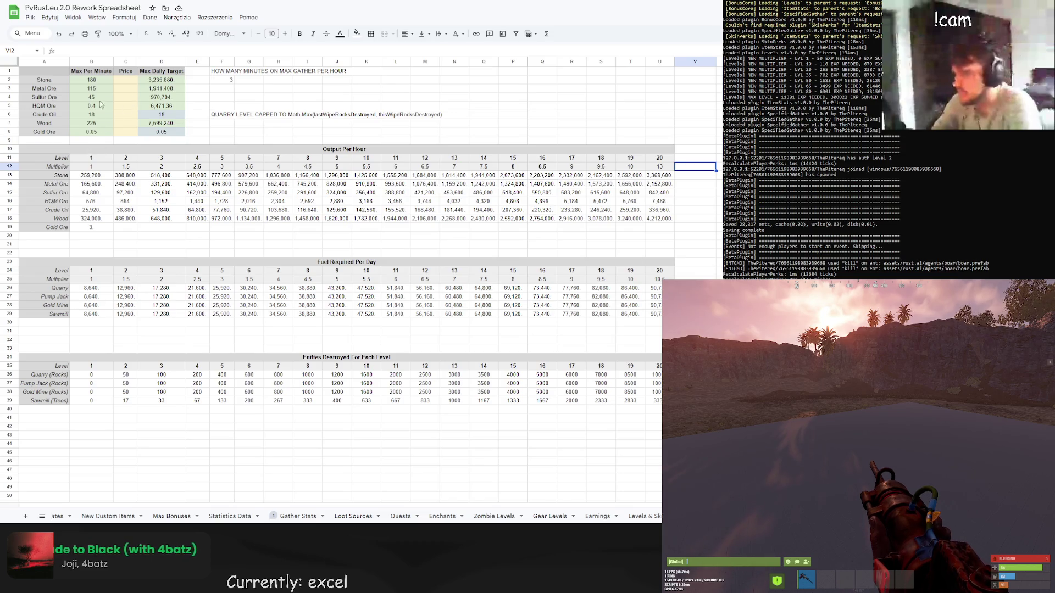
click(101, 83)
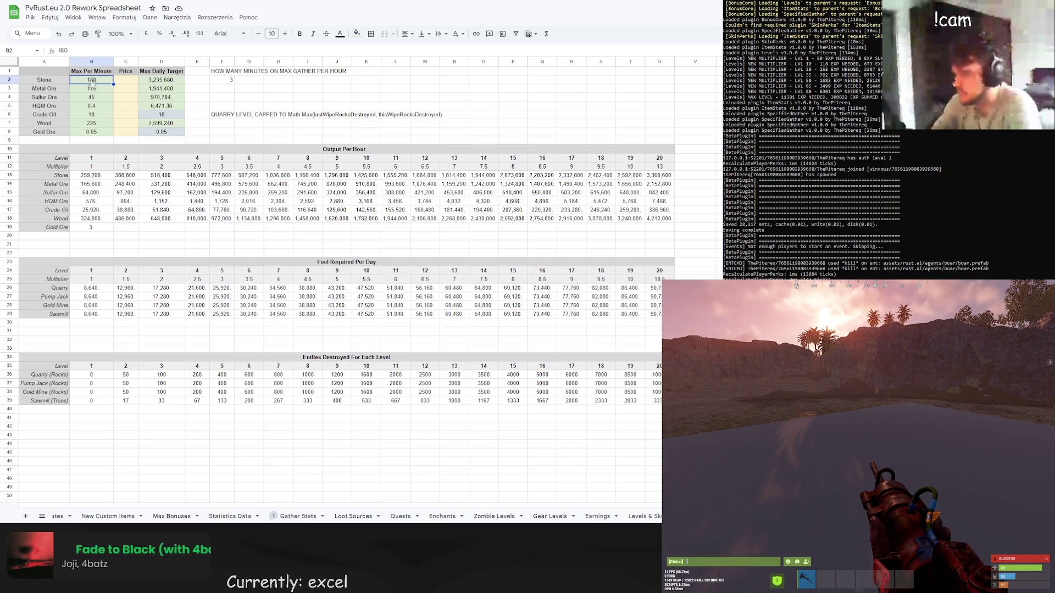
double_click(93, 81)
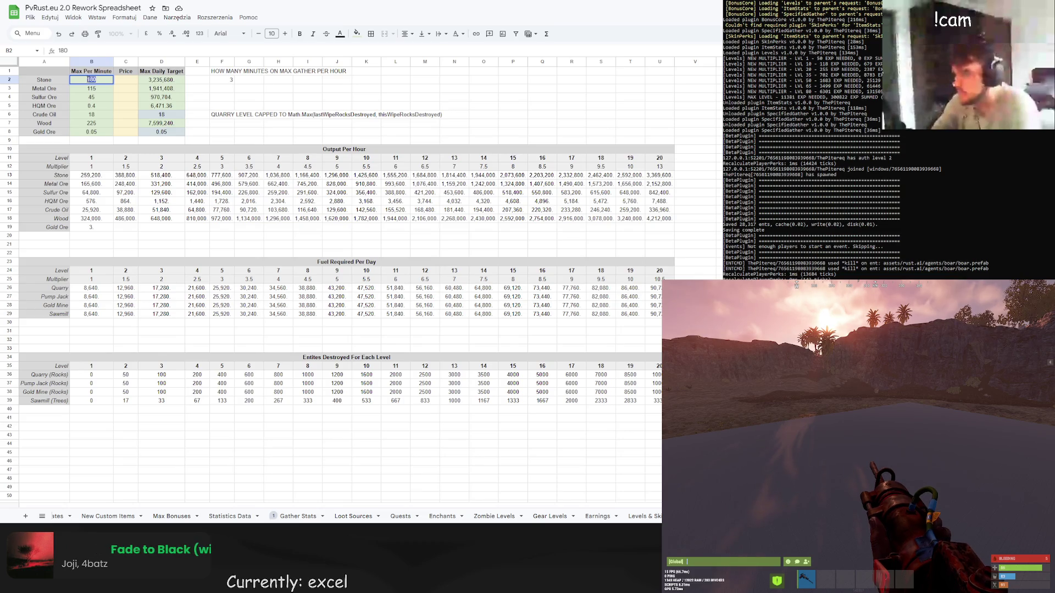
text(60)
click(269, 93)
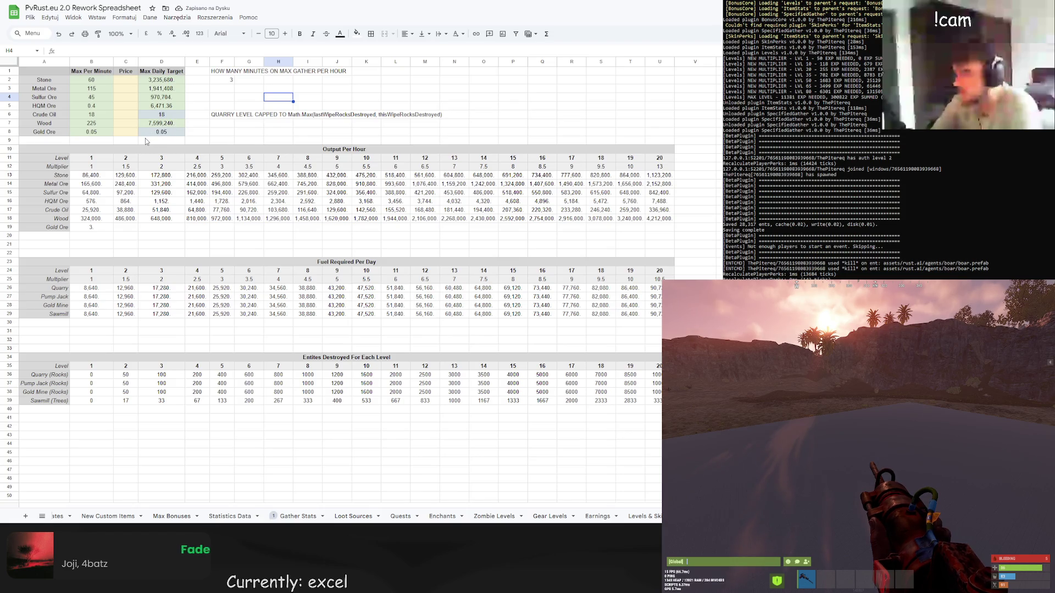
click(87, 175)
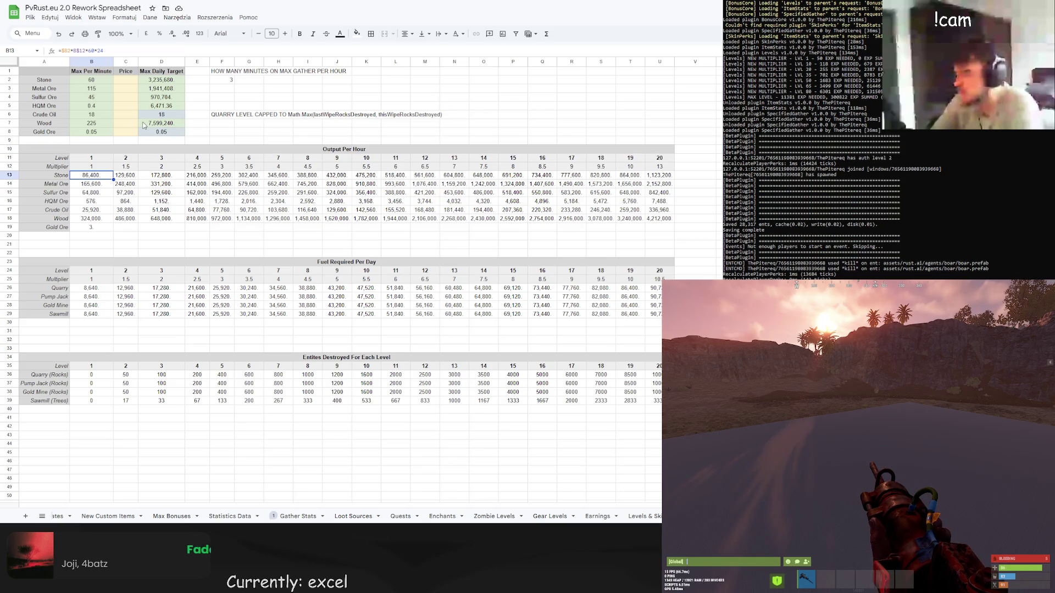
click(338, 175)
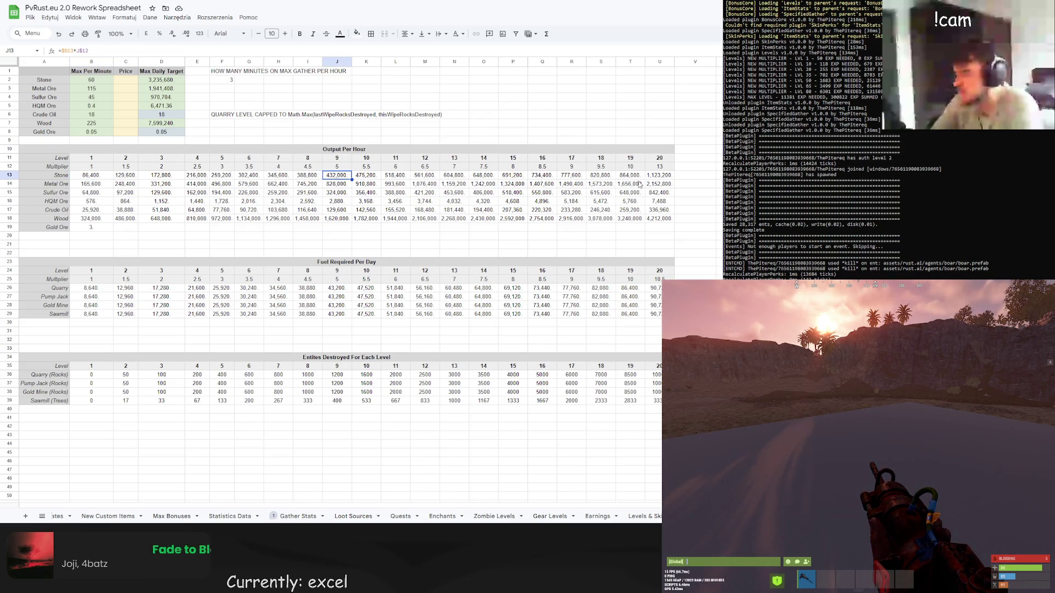
click(664, 176)
click(91, 176)
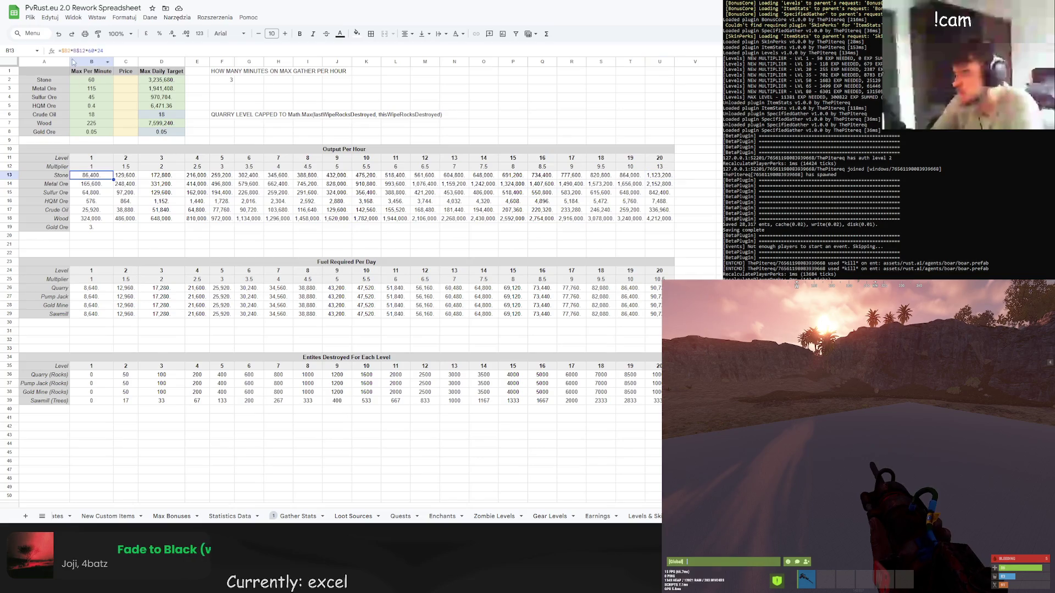
click(100, 50)
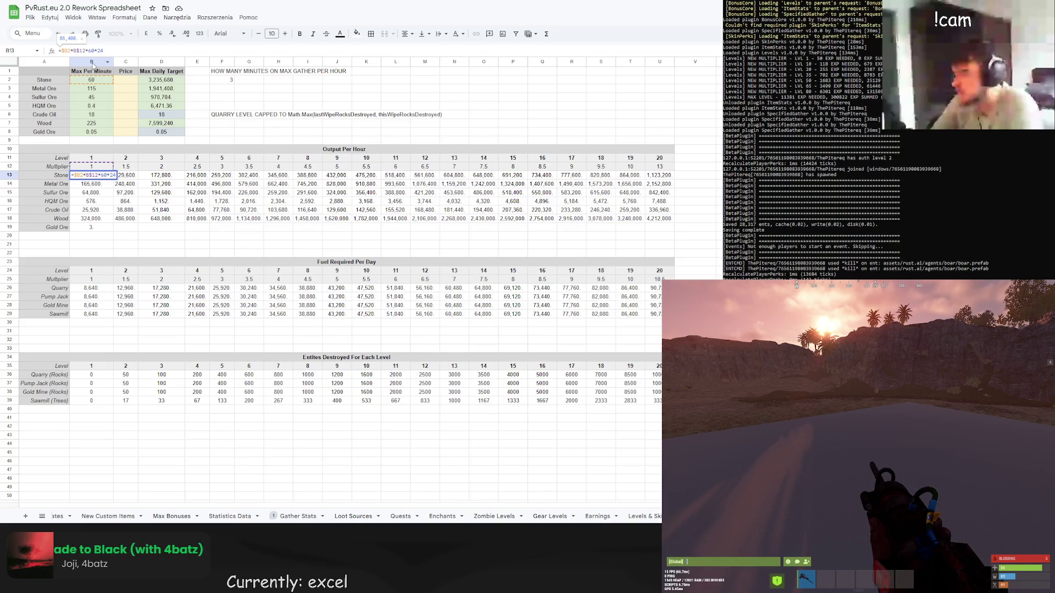
key(Escape)
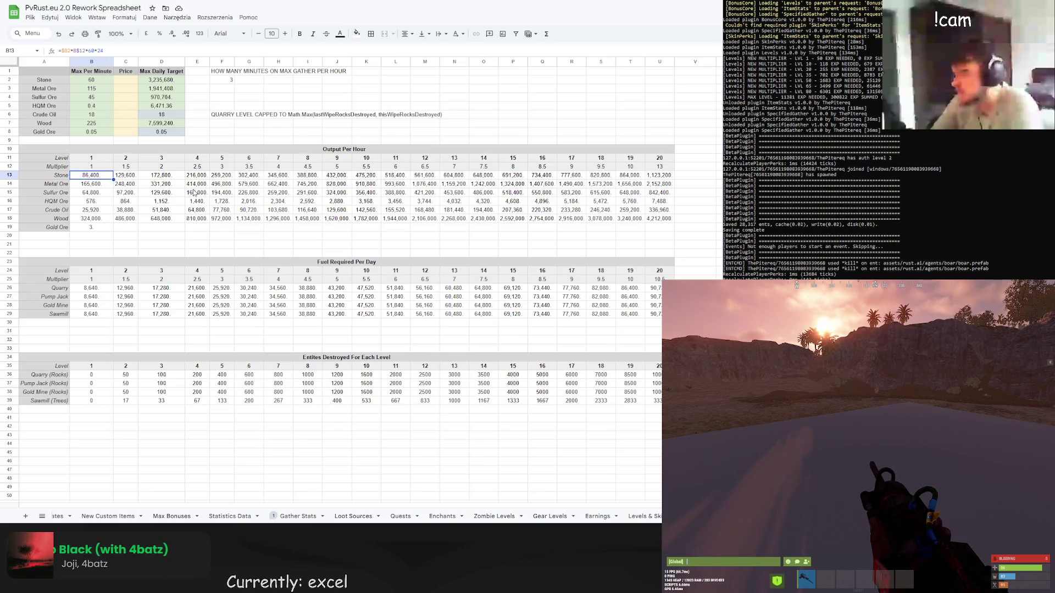
Change the heading 'Output Per Hour' to 'Output Per Day' and inspect the level 1 Stone formula.
click(369, 149)
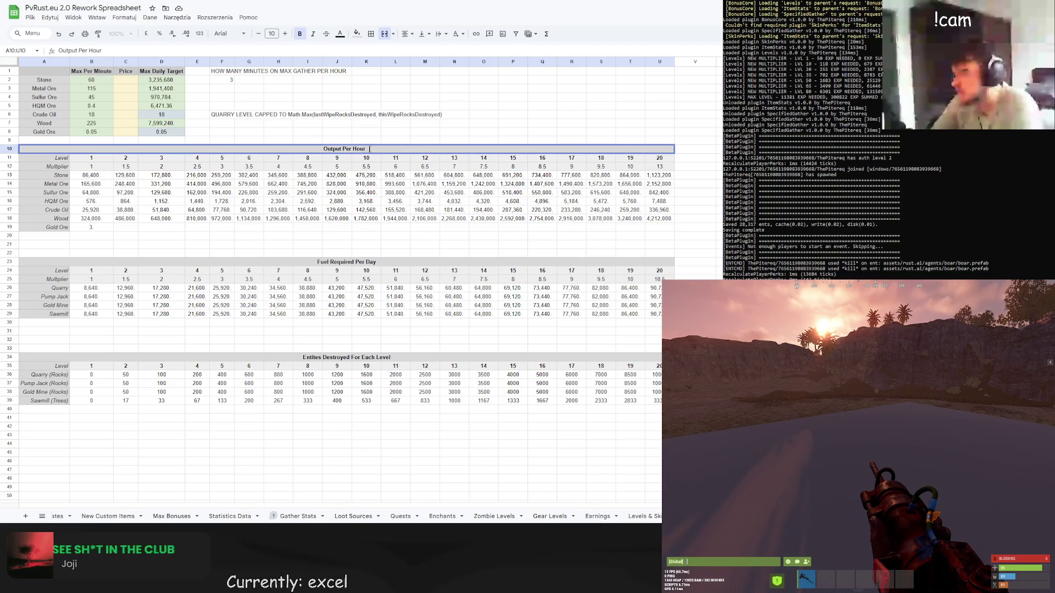
drag(369, 149, 355, 149)
text(Day)
key(Return)
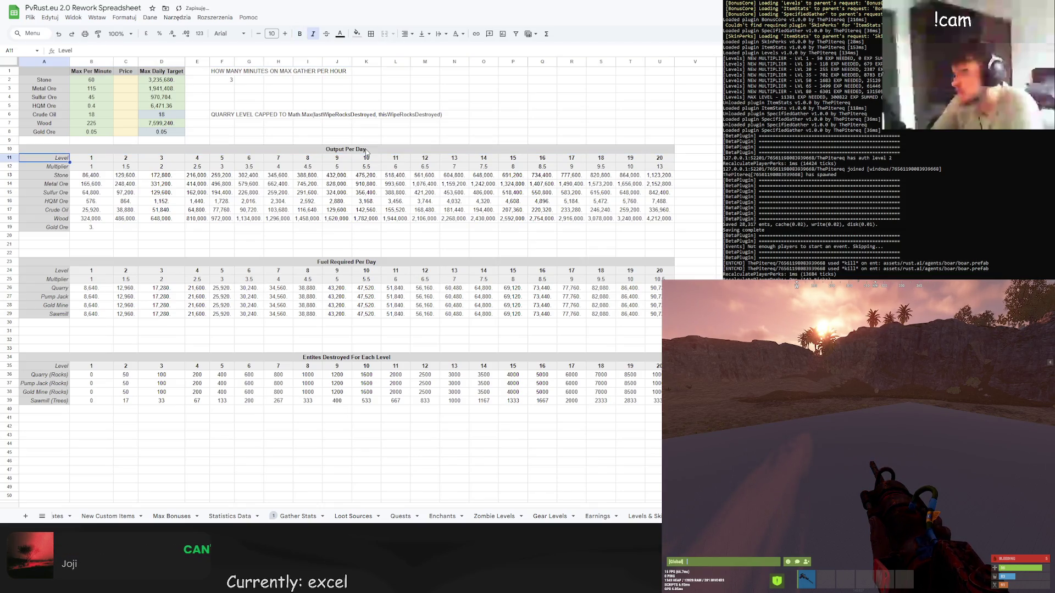
click(89, 178)
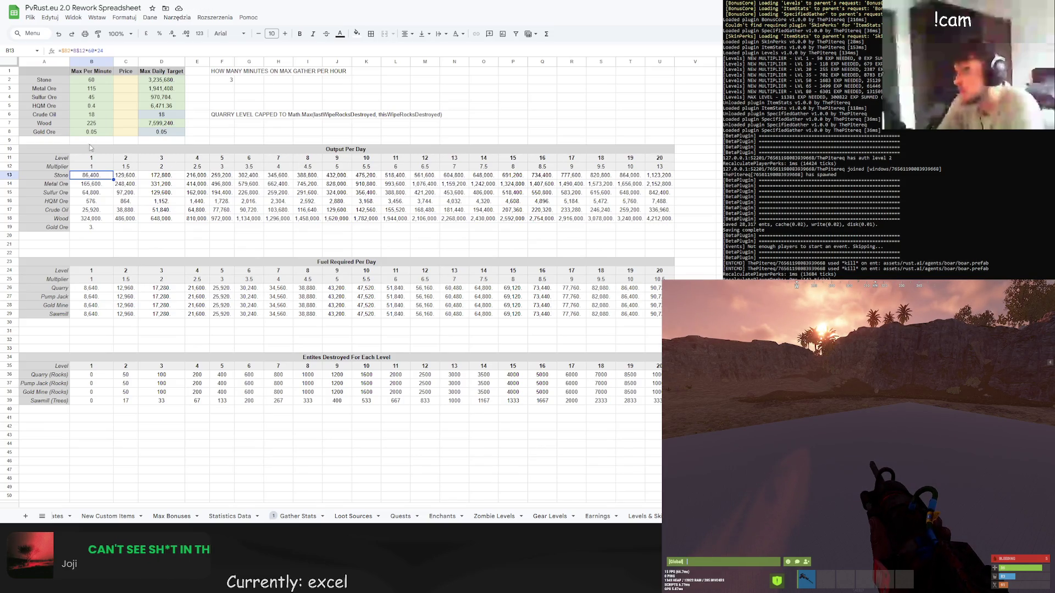
click(77, 50)
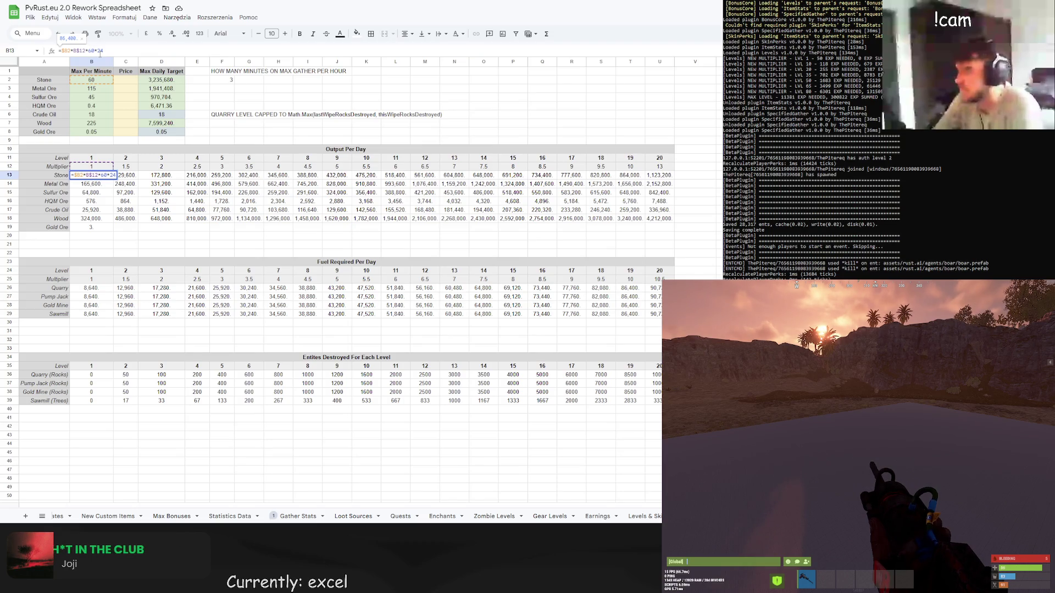
Change the level 20 multiplier in U12 to 30, then to 40.
key(Escape)
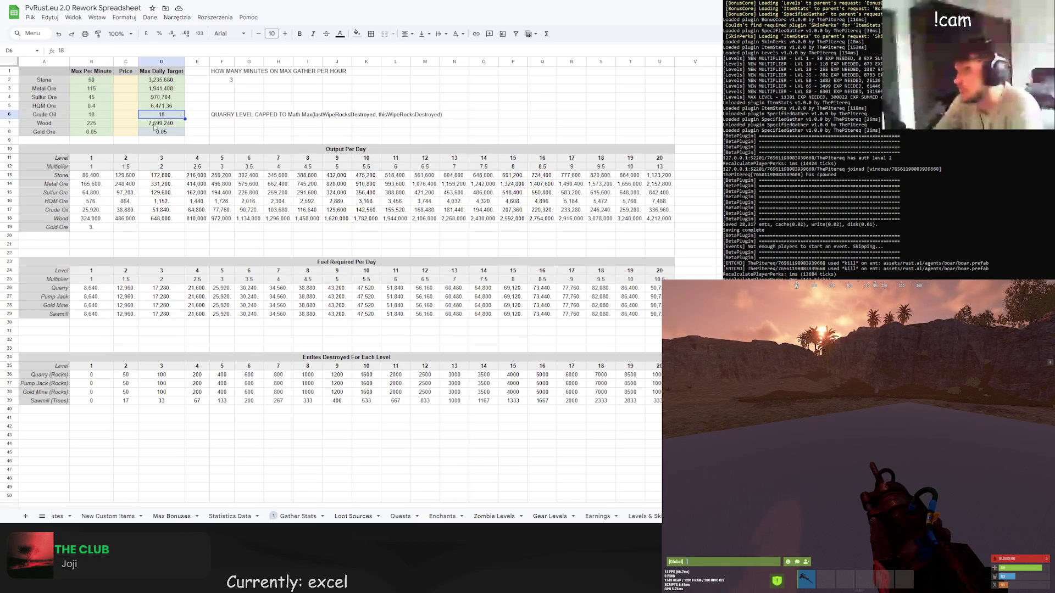
double_click(668, 167)
text(3)
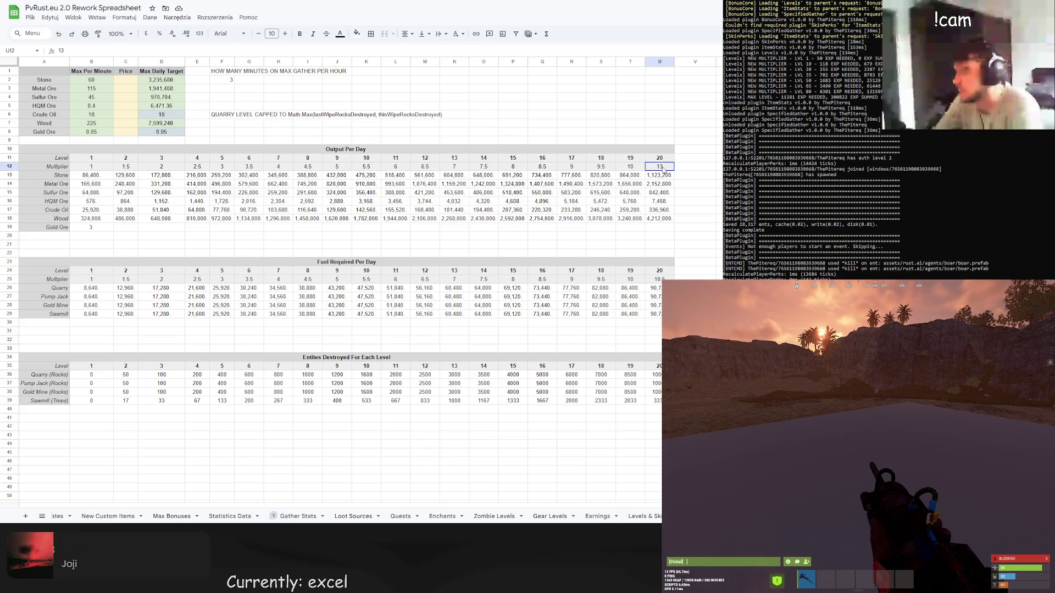
text(0)
key(Return)
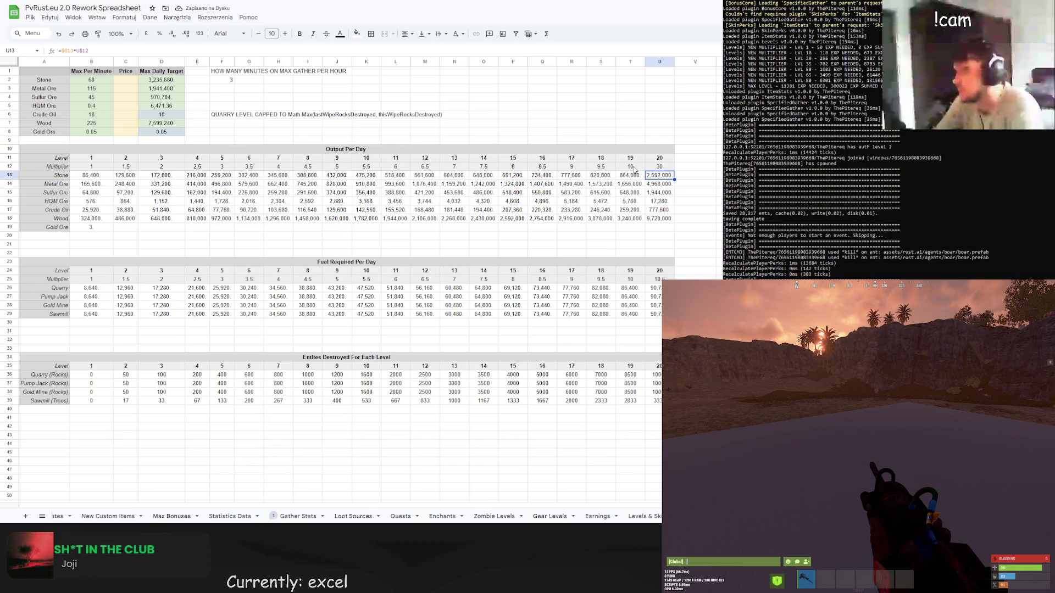
double_click(666, 167)
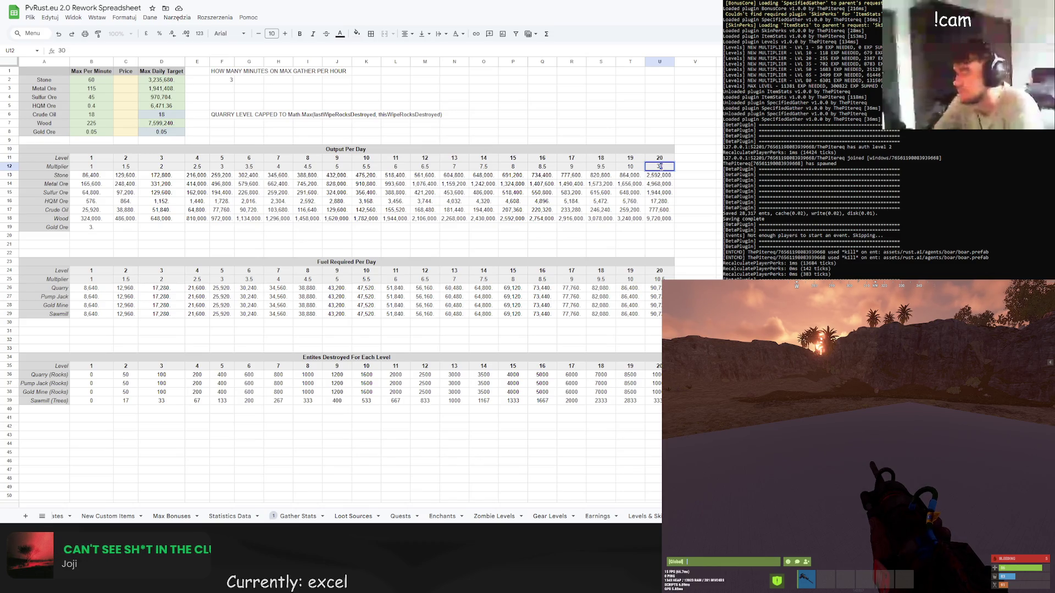
double_click(662, 167)
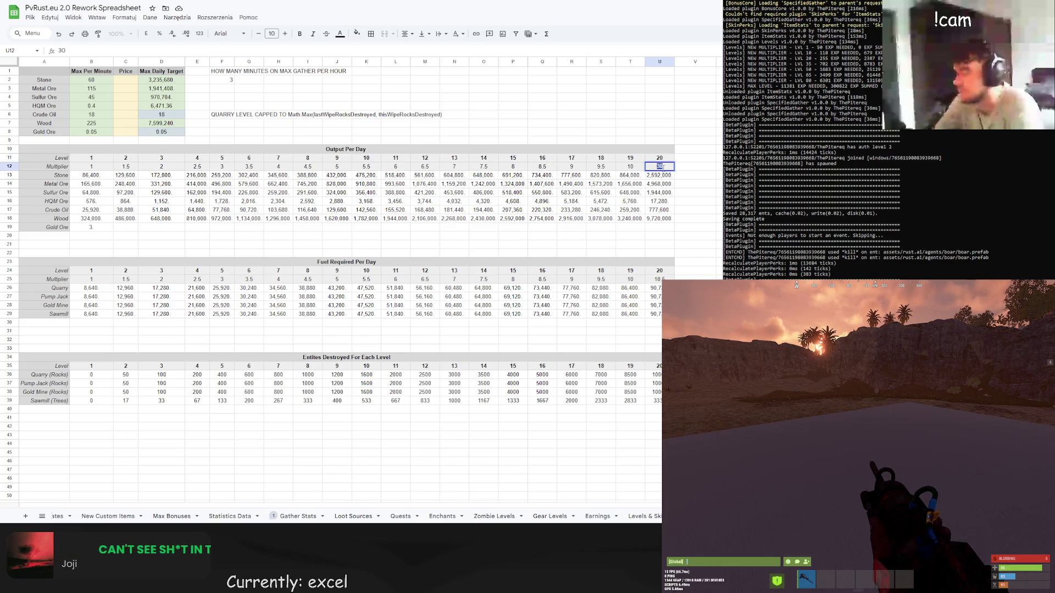
text(4)
key(Return)
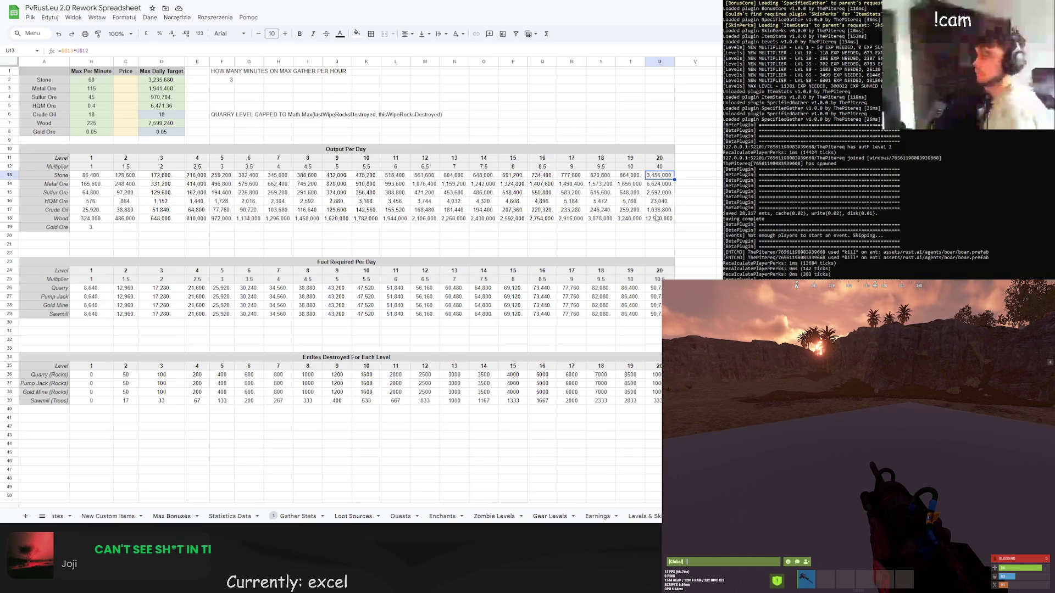
Replace the level 20 multiplier with the formula =U36/$U$36*40 based on quarry rocks destroyed.
click(652, 168)
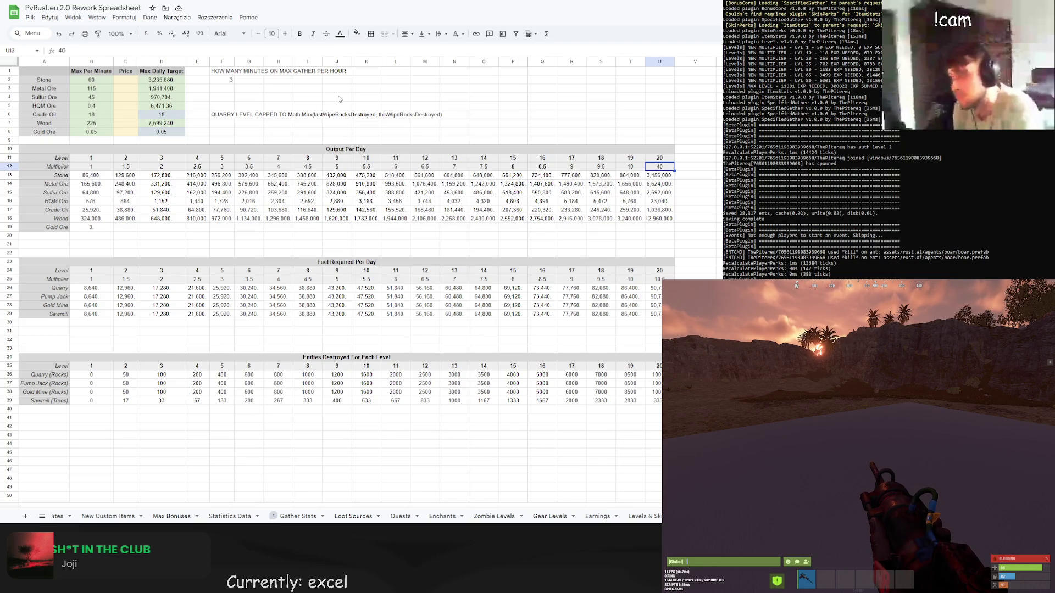
drag(100, 53, 31, 46)
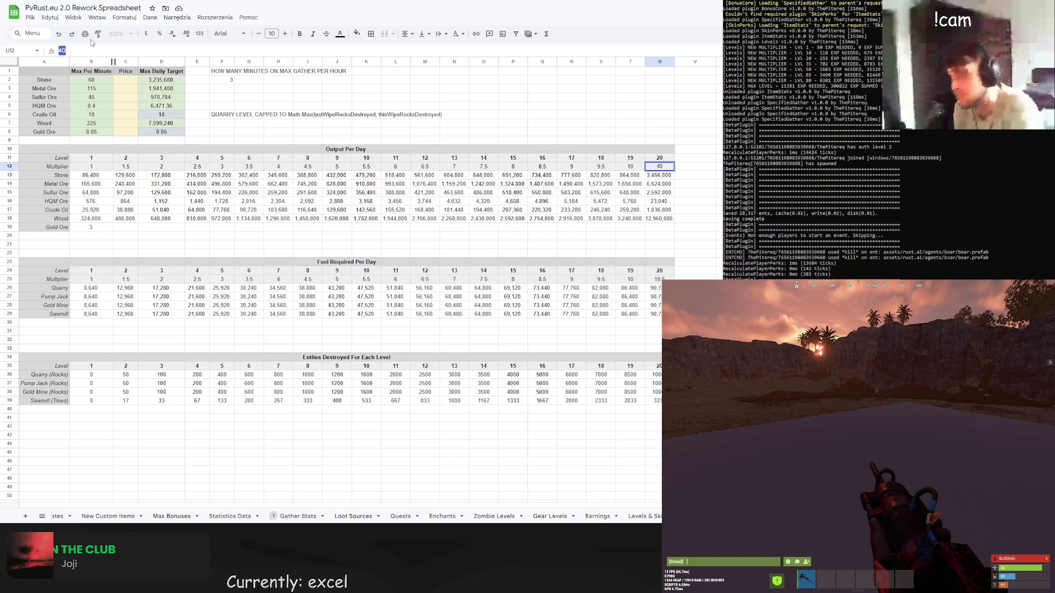
text(=)
click(656, 374)
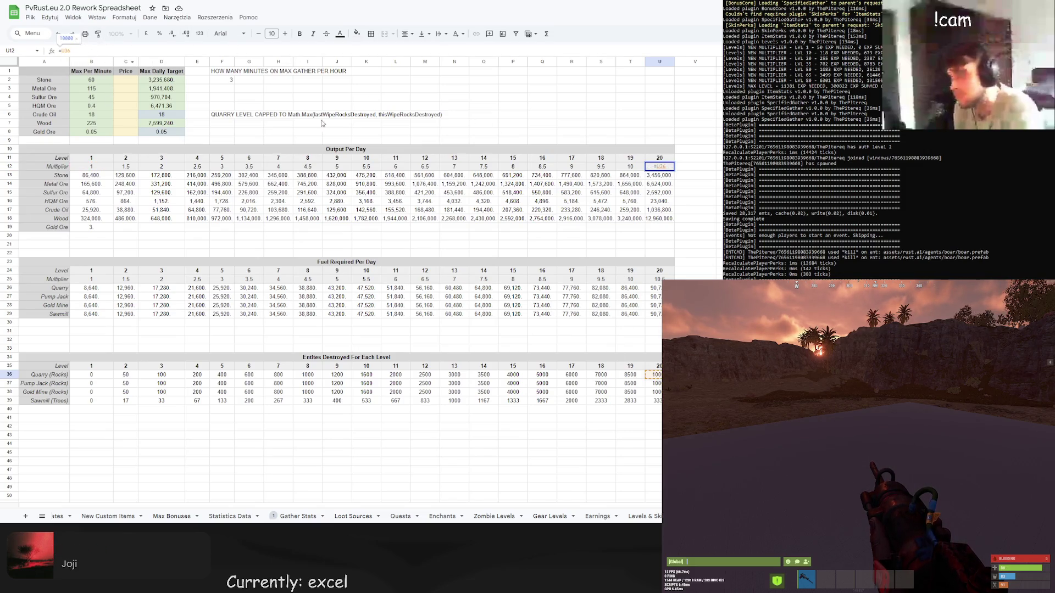
text(/)
click(653, 375)
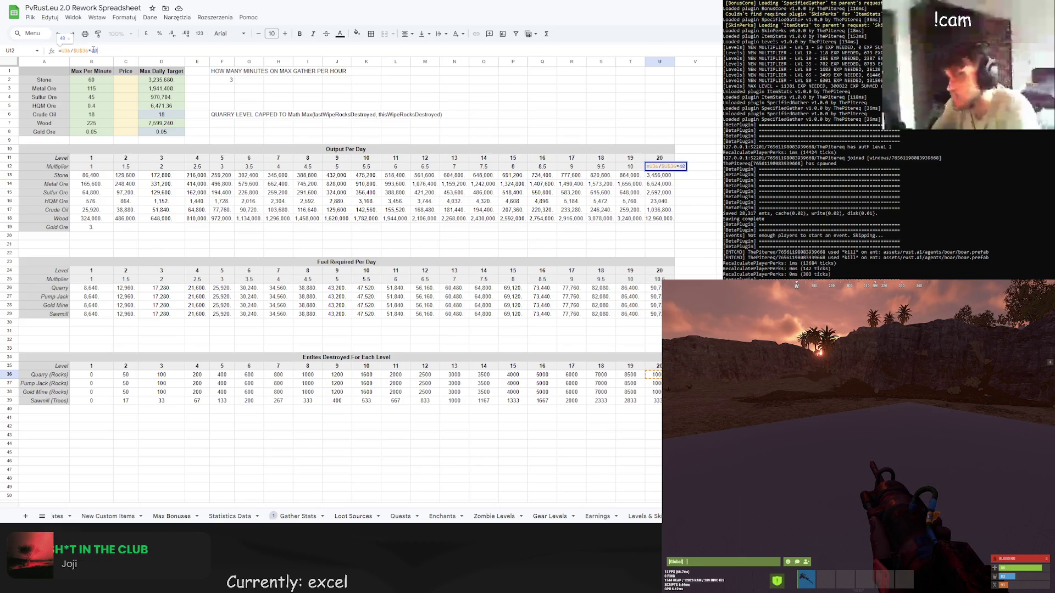
key(Return)
key(Up)
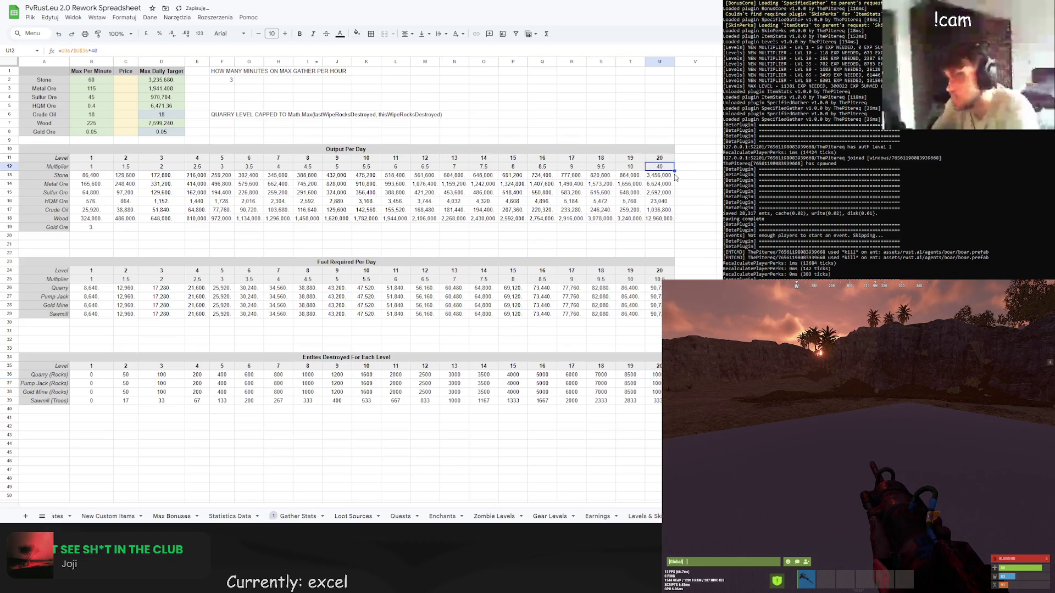
Copy the multiplier formula into T12 and fill it left across the level 2–19 multipliers.
key(ctrl+c)
click(632, 167)
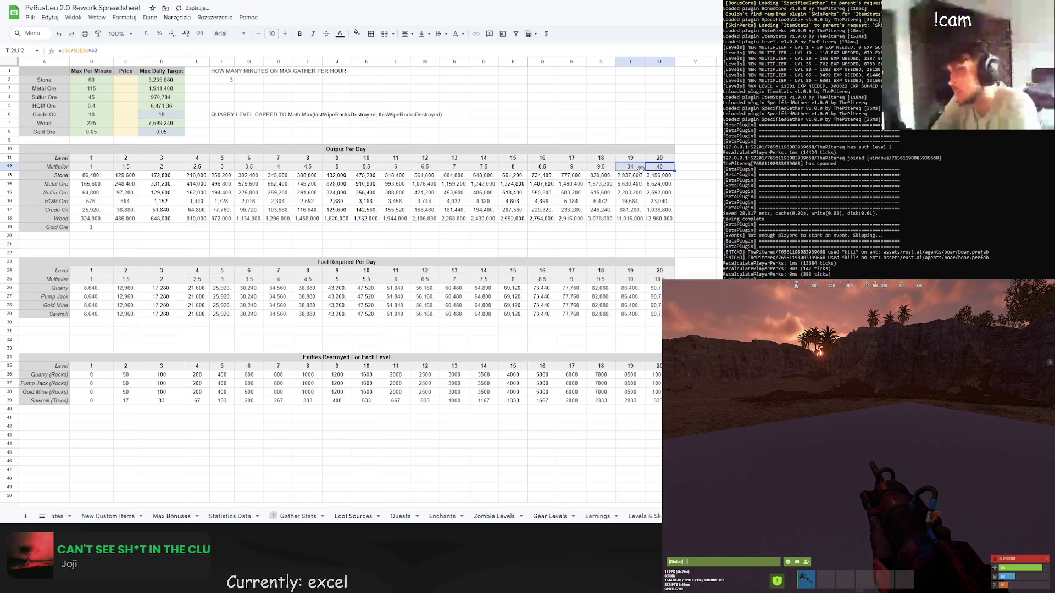
key(ctrl+v)
drag(646, 174, 94, 167)
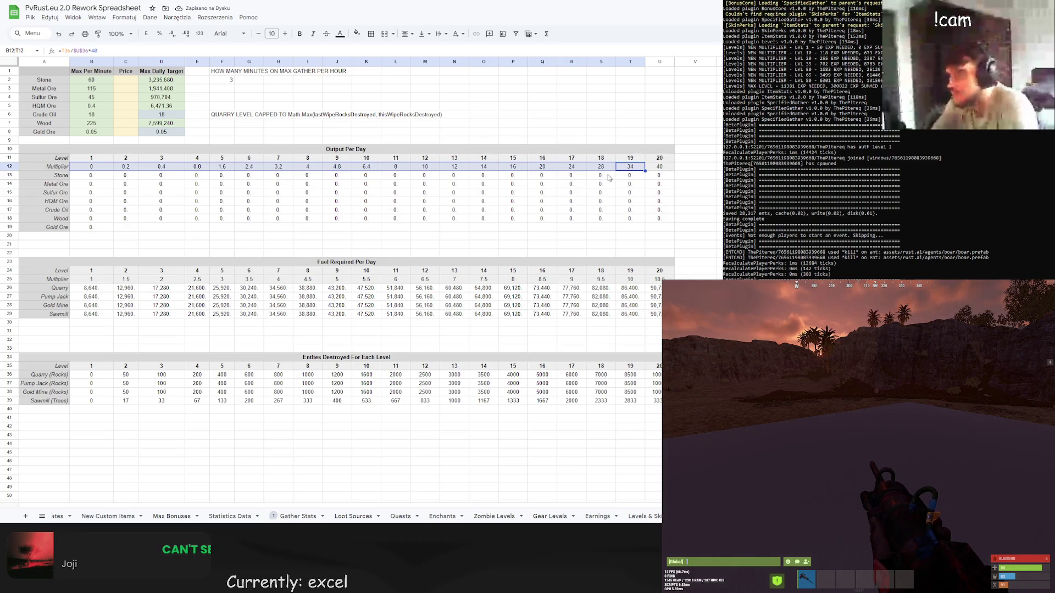
key(ctrl+z)
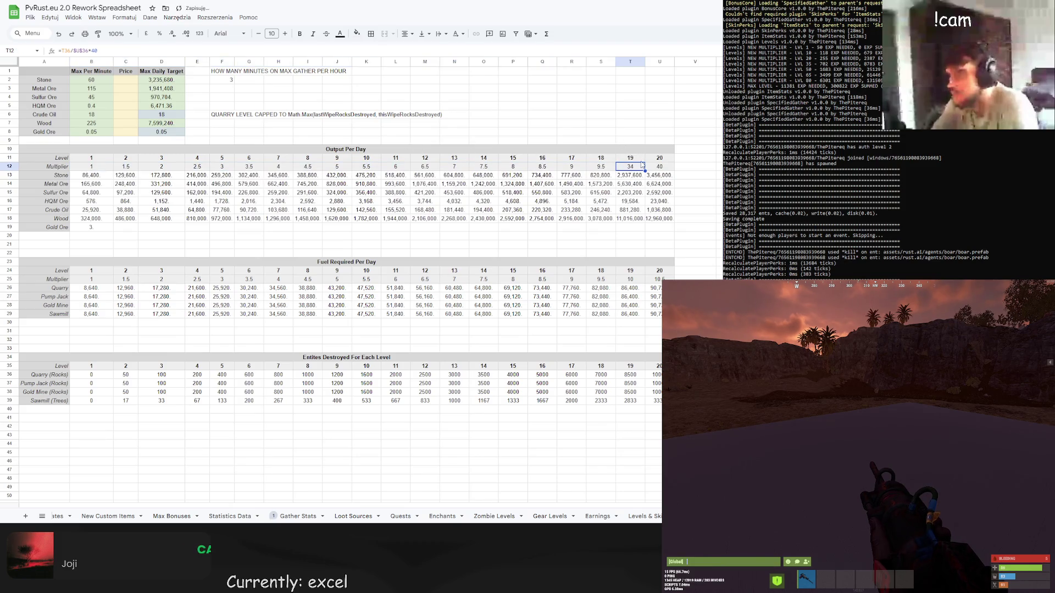
key(ctrl+y)
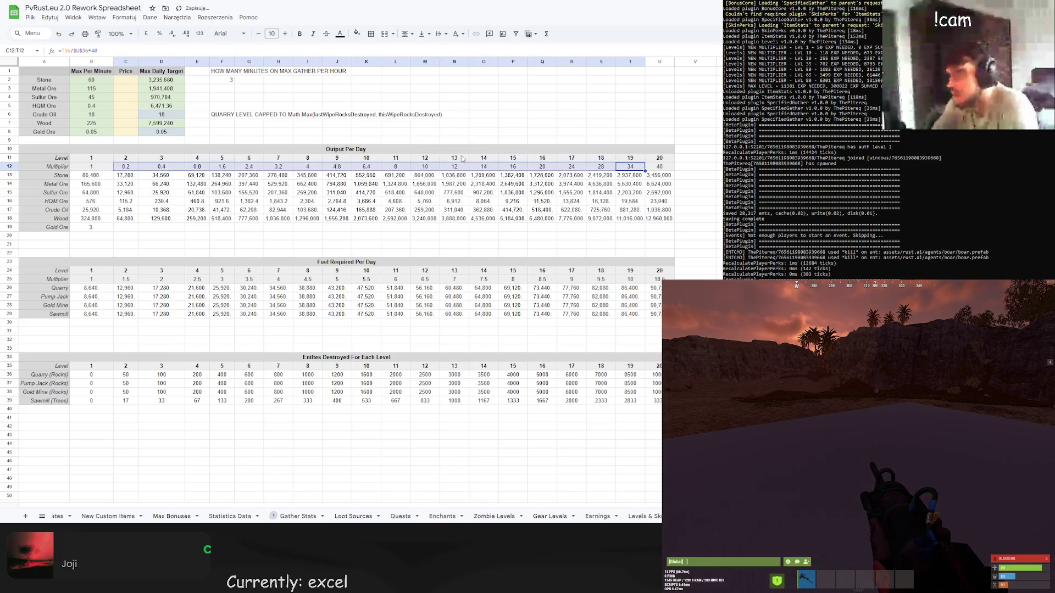
click(582, 141)
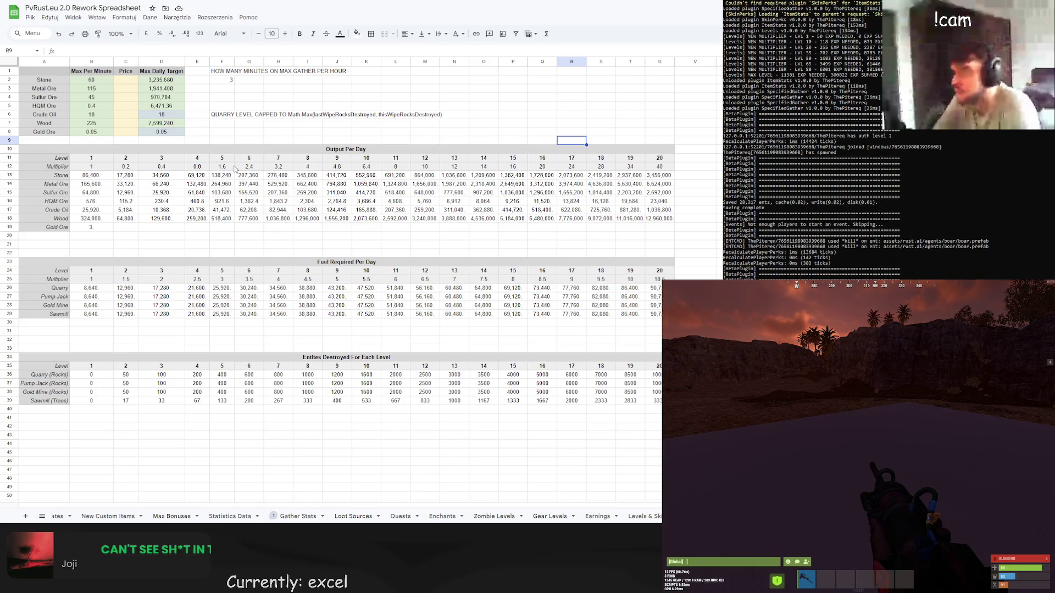
Set the level 2, 3 and 4 multipliers to 1.2, 1.5 and 2.
click(125, 166)
text(1.2)
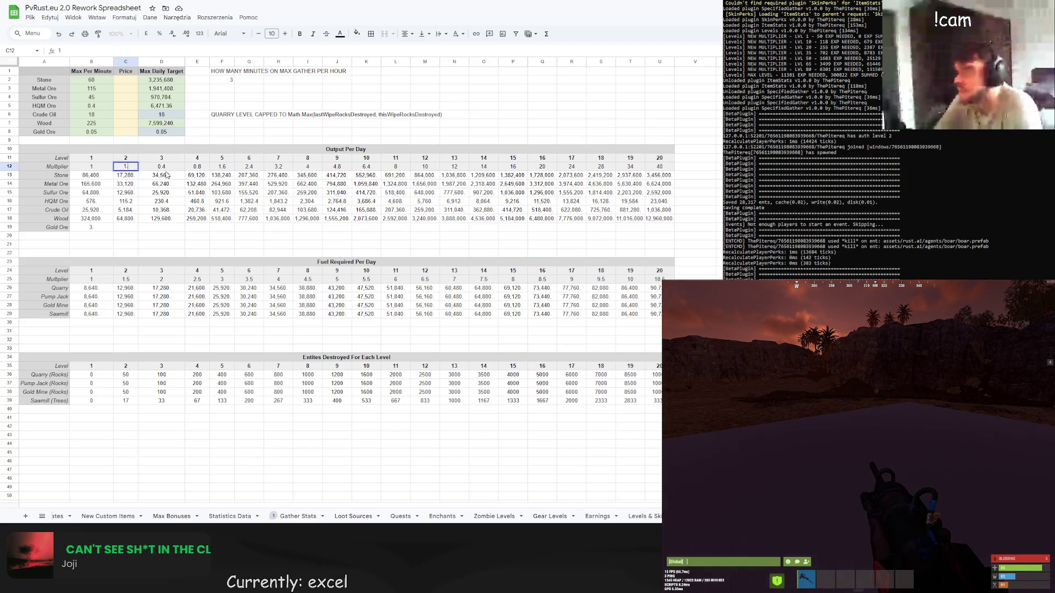
key(Return)
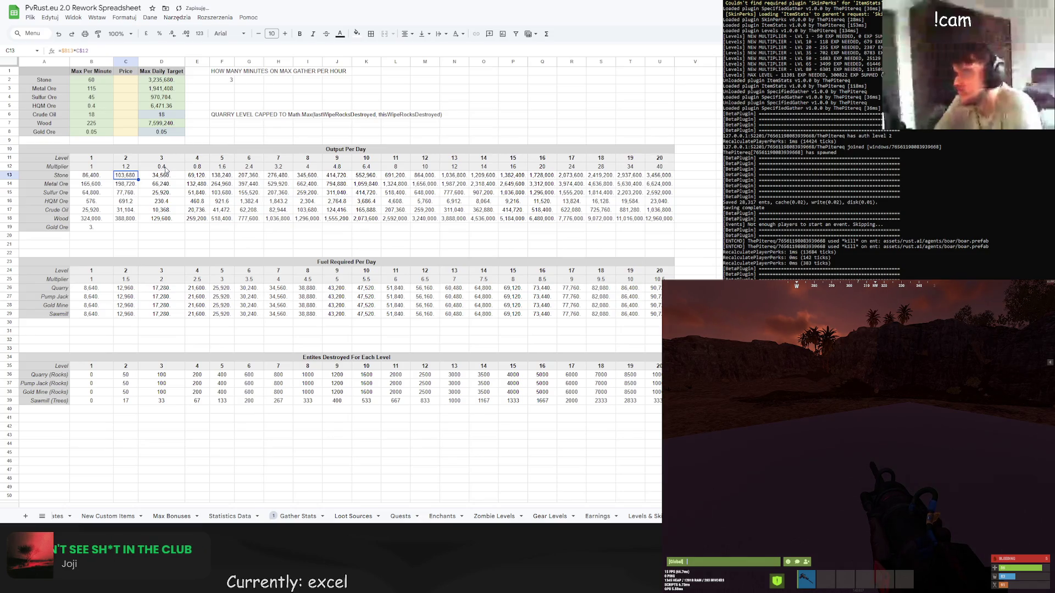
click(166, 169)
text(1.5)
key(Return)
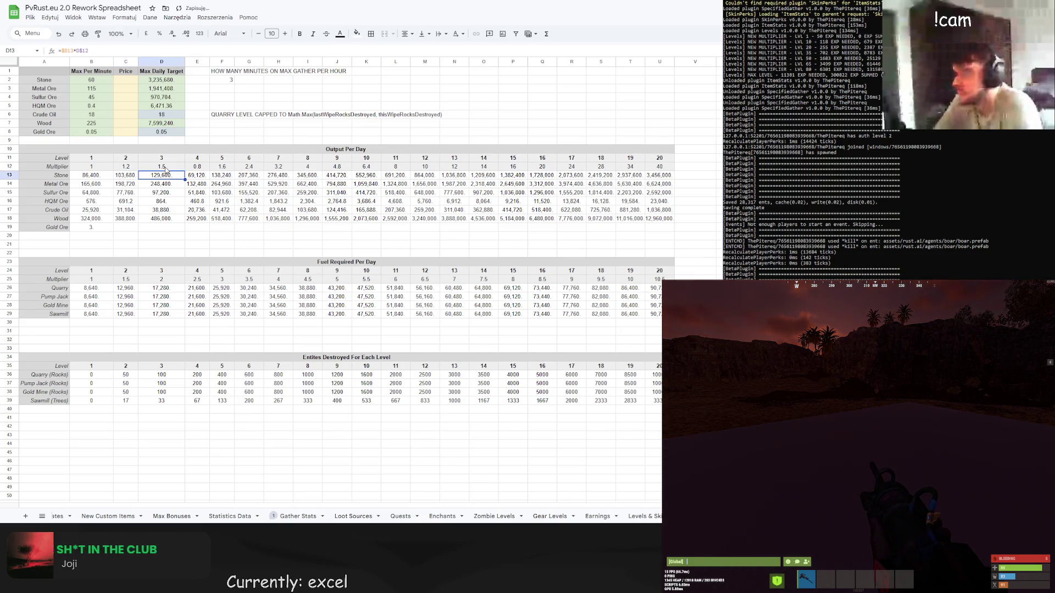
click(200, 168)
text(2)
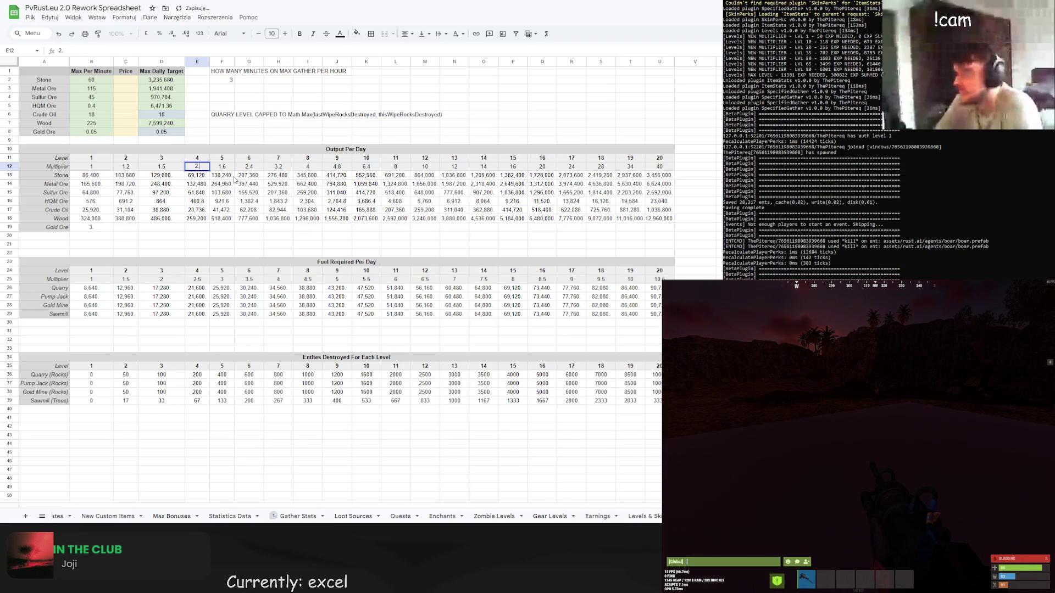
key(Return)
Set the level 5, 6 and 7 multipliers to 2.5, 3 and 4.
click(225, 168)
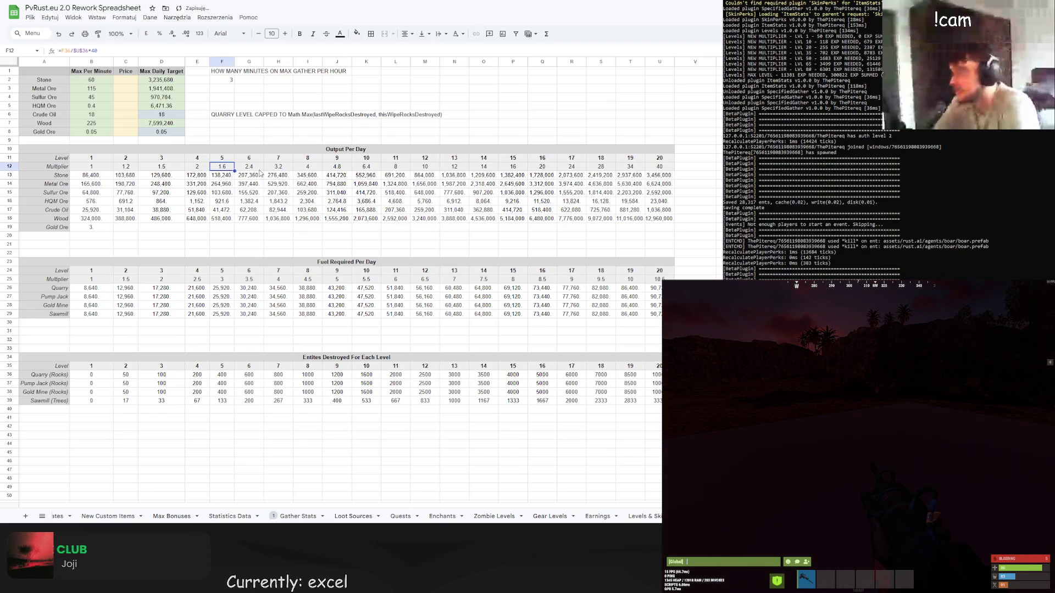
text(2.5)
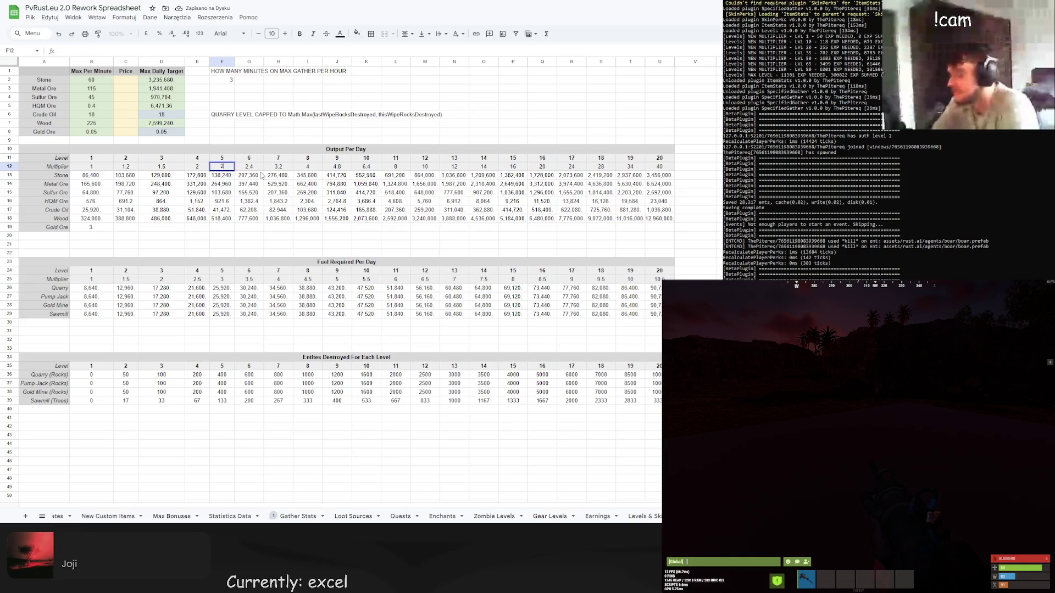
key(Return)
key(Up)
key(Right)
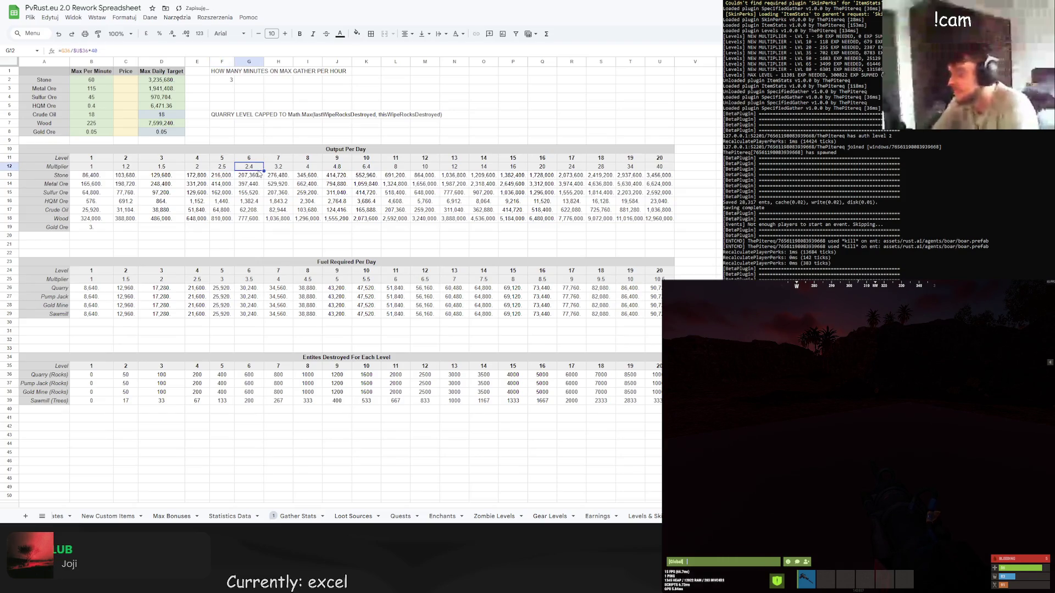
text(3)
key(Return)
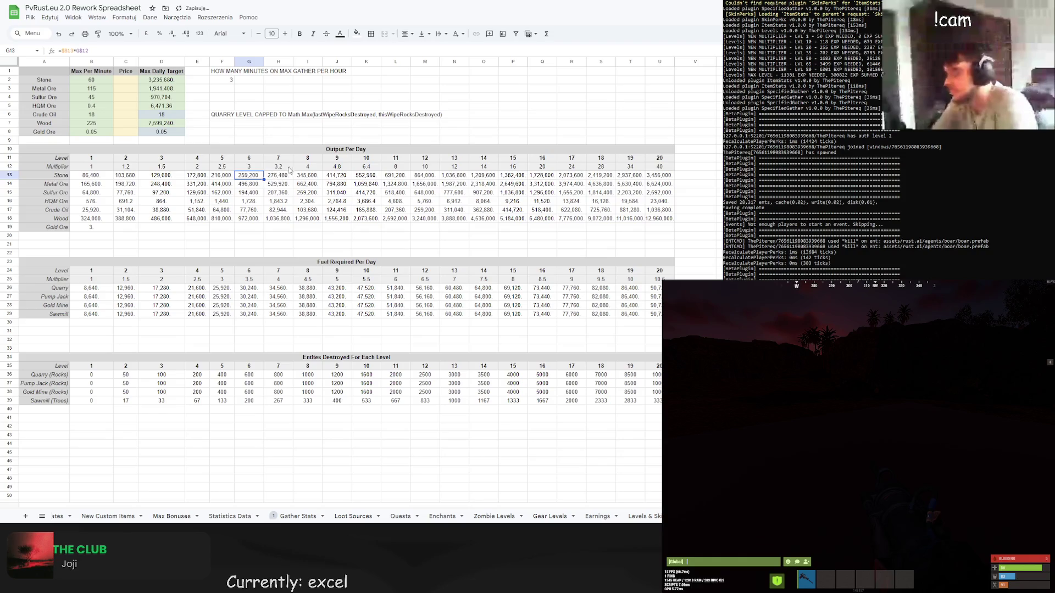
click(289, 169)
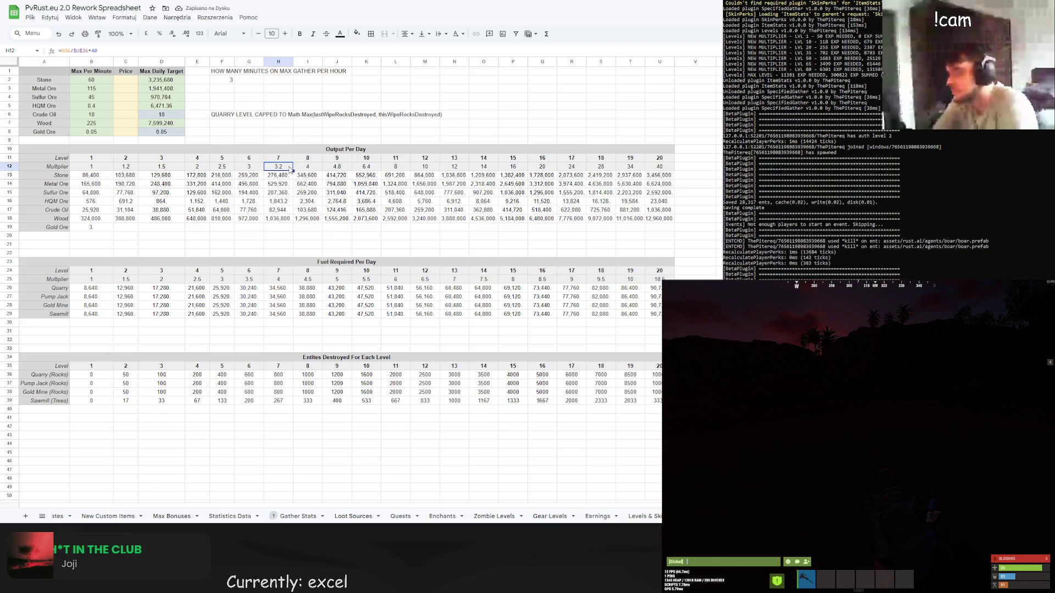
text(4)
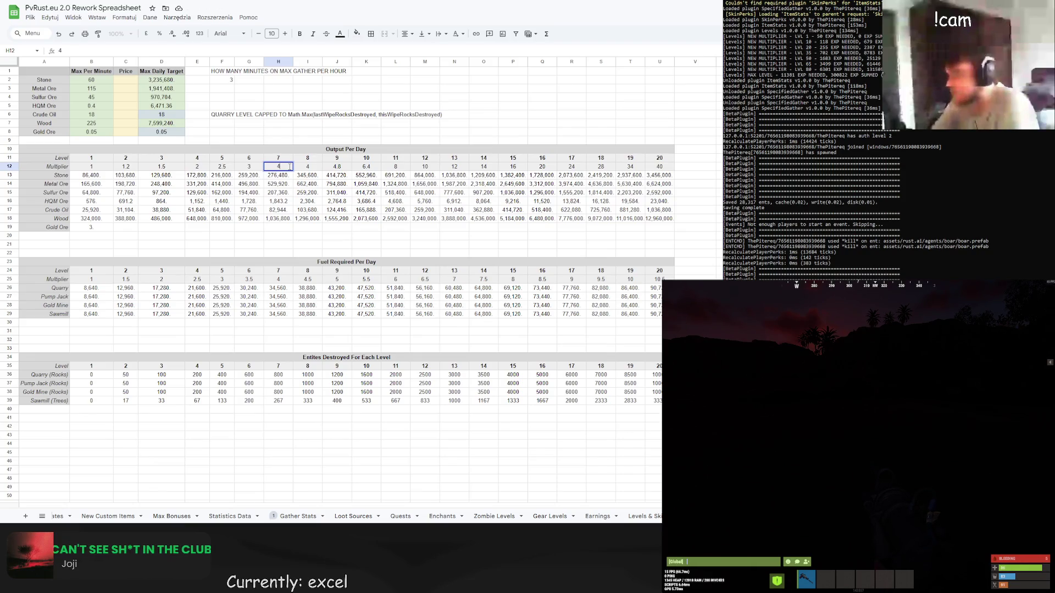
key(Return)
Set the level 8, 9 and 10 multipliers in I12:K12 to 5, 6 and 7.
click(321, 166)
text(5)
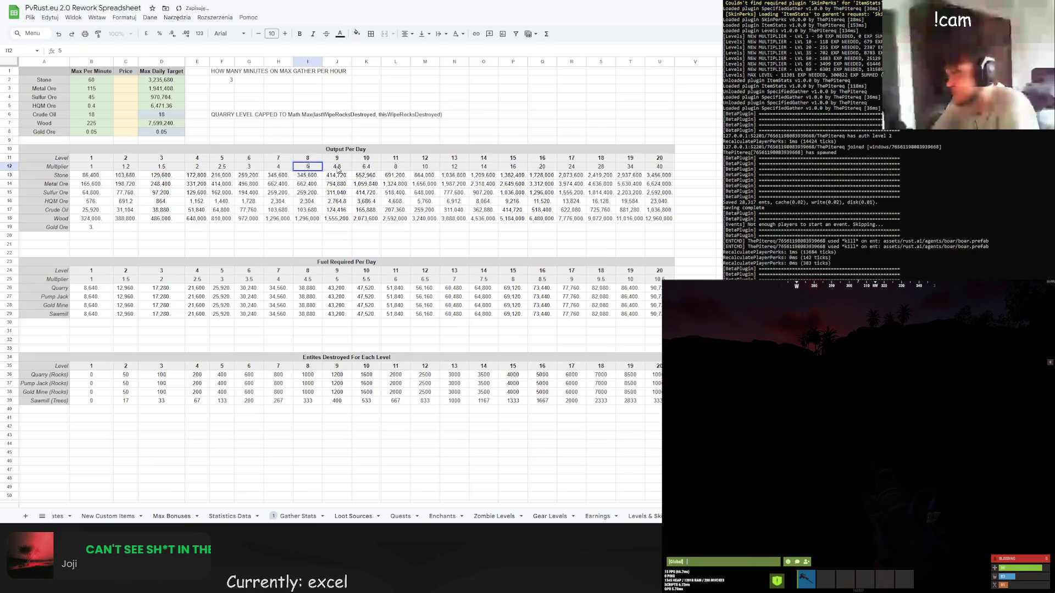
click(343, 167)
text(6)
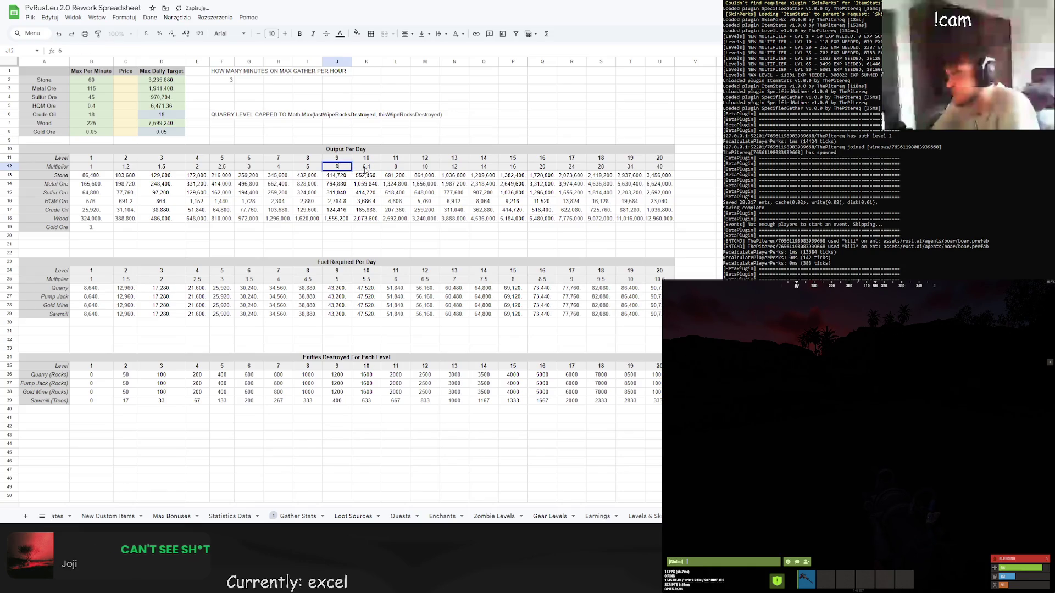
click(366, 167)
text(7)
Review the level 11–18 multiplier values and formulas.
click(402, 169)
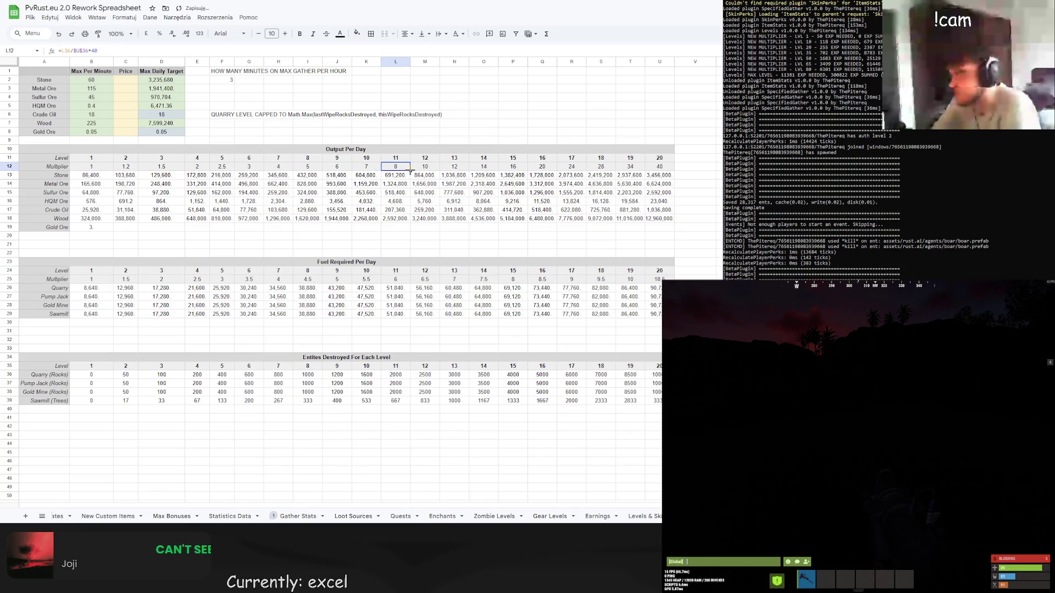
click(433, 170)
click(454, 167)
click(483, 167)
click(512, 168)
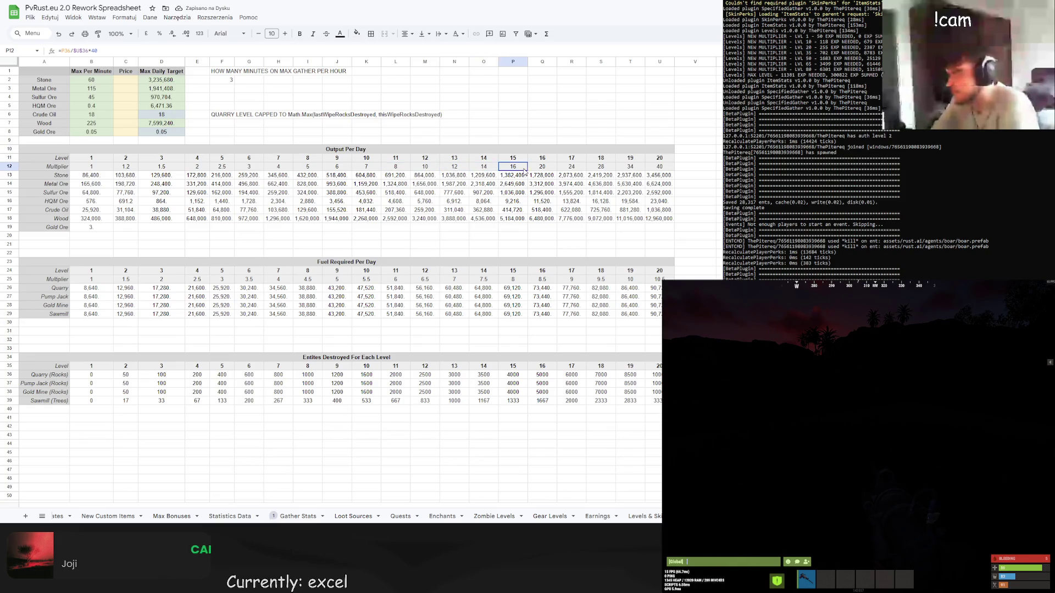
click(541, 168)
click(571, 167)
click(602, 167)
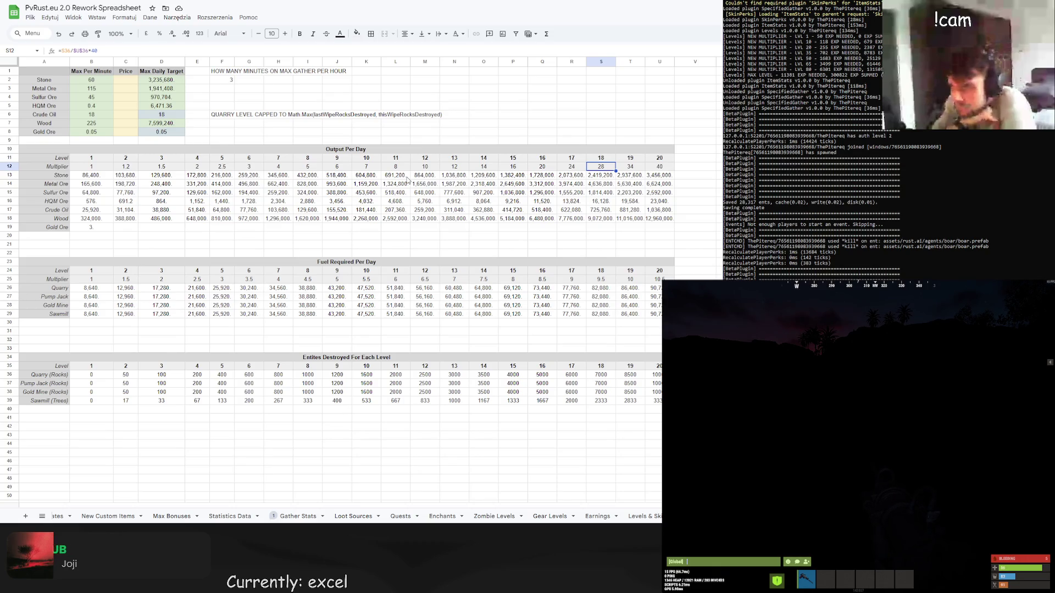
Try Metal Ore per-minute rates of 30 and 40, settling on 36.
click(96, 91)
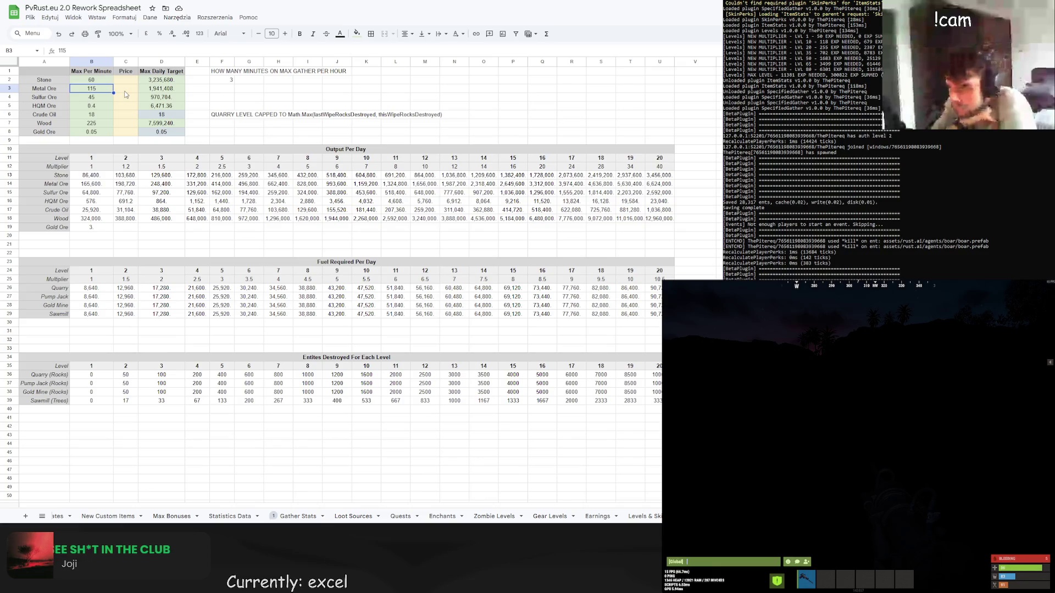
text(30)
key(Return)
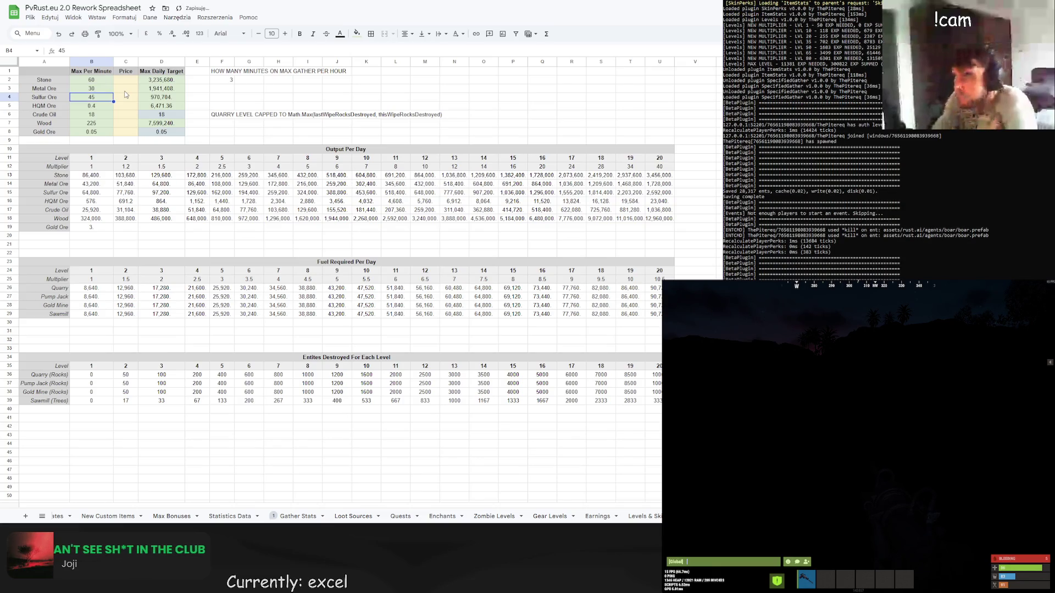
click(109, 86)
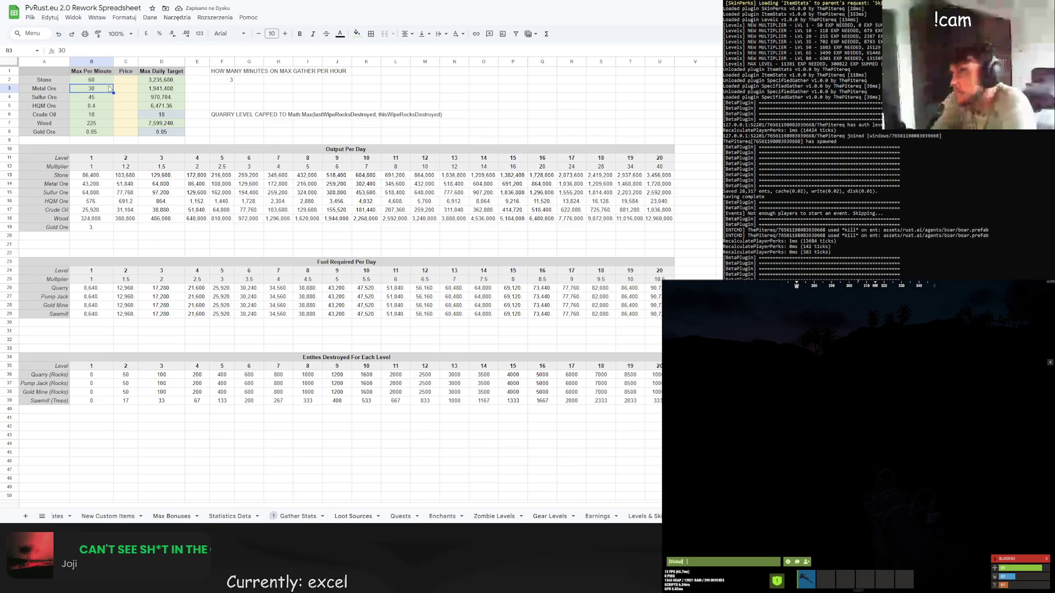
text(40)
key(Return)
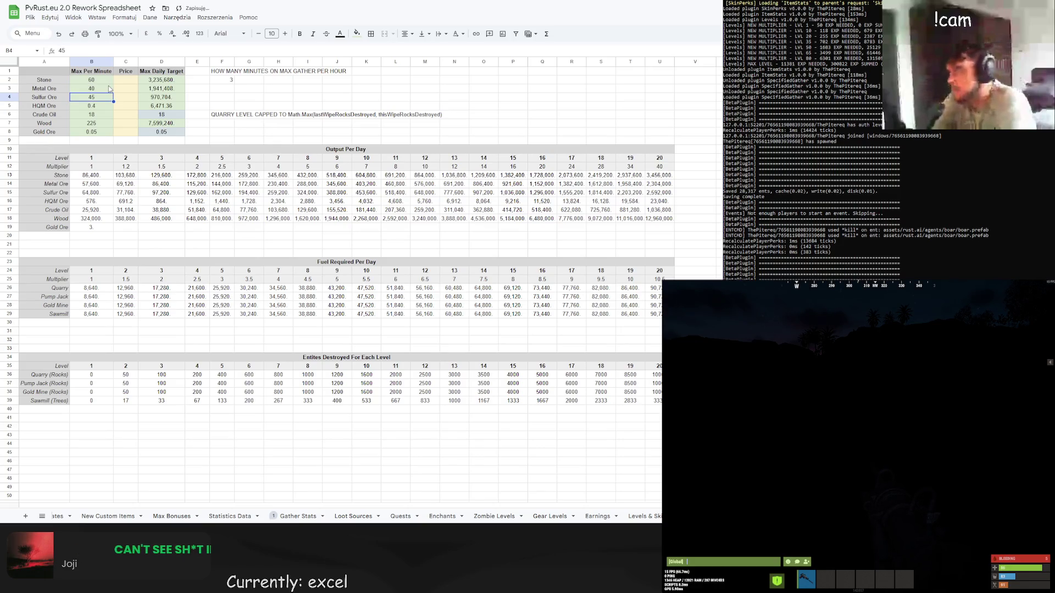
click(109, 88)
text(3)
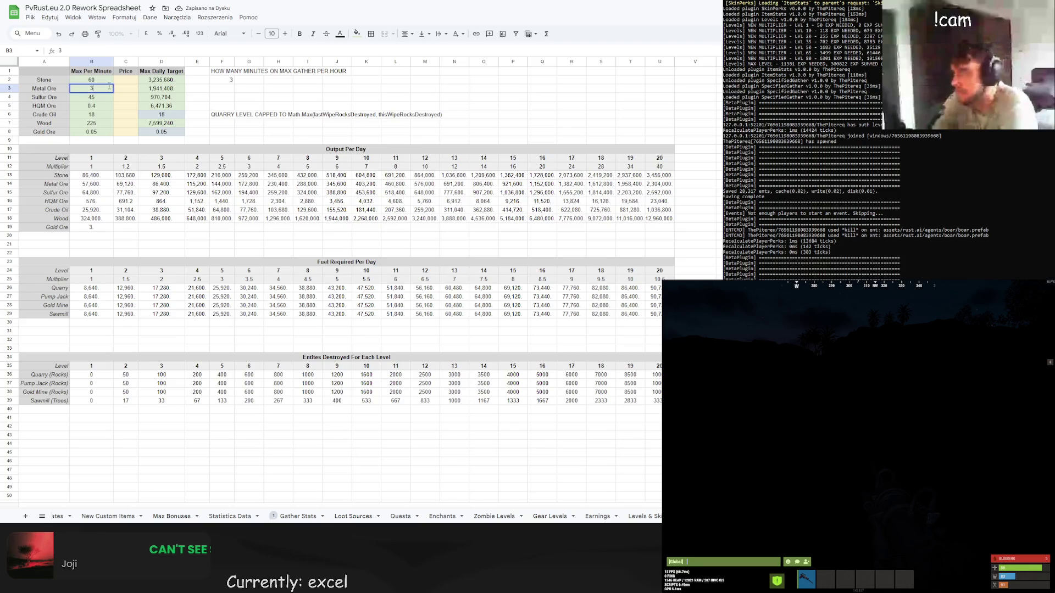
text(6)
key(Return)
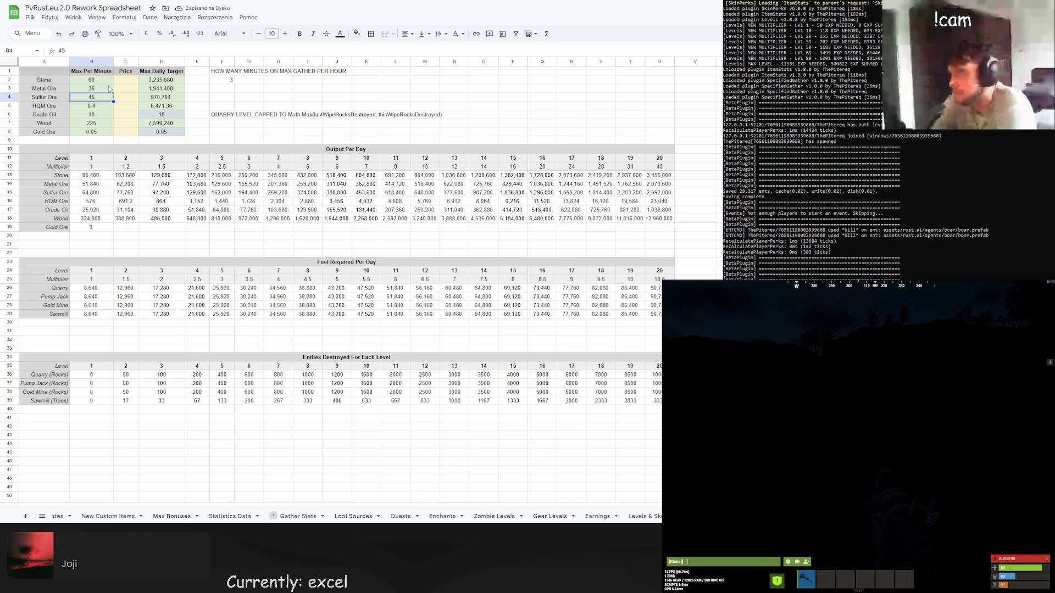
Try Sulfur Ore per-minute rates of 25 and 20, settling on 18.
double_click(93, 99)
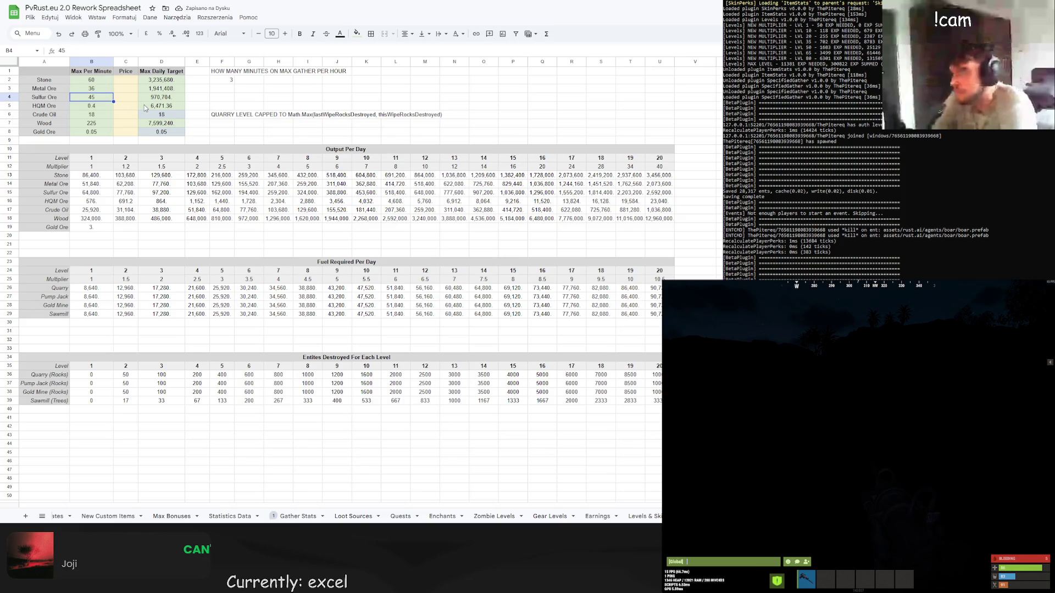
text(25)
key(Return)
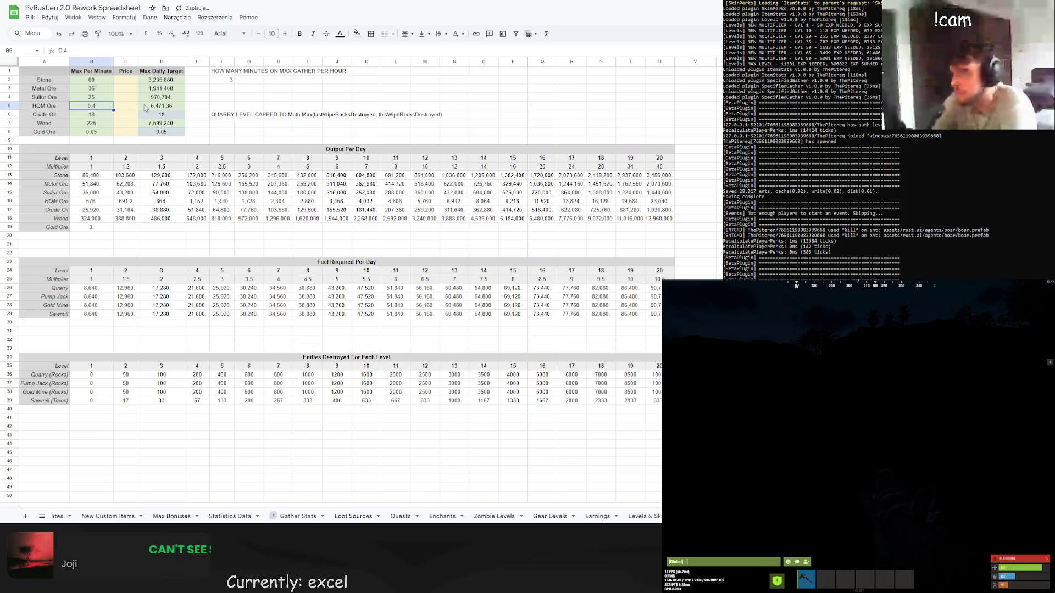
click(108, 100)
text(20)
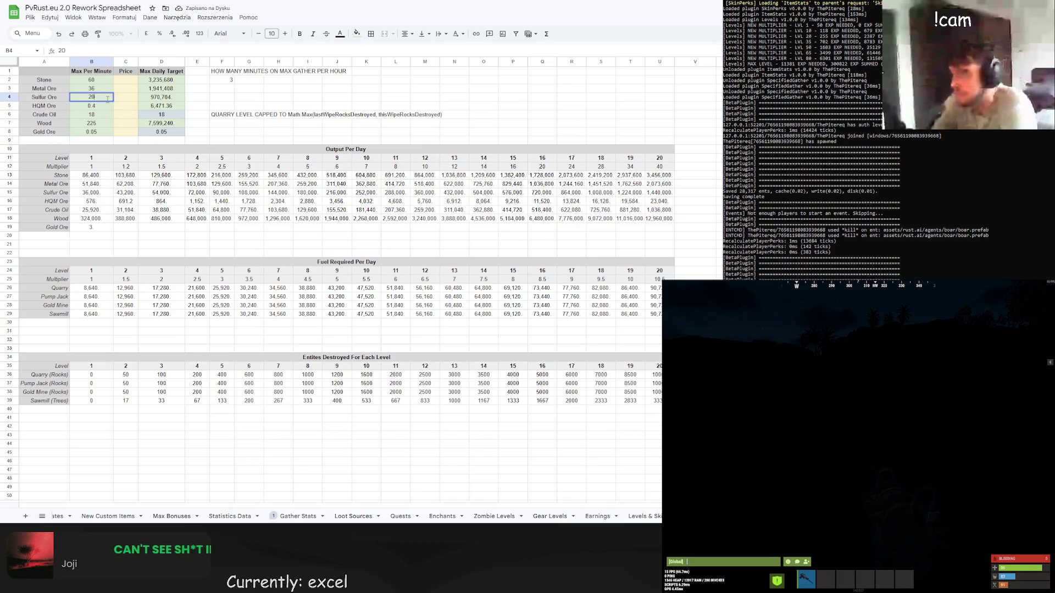
key(Return)
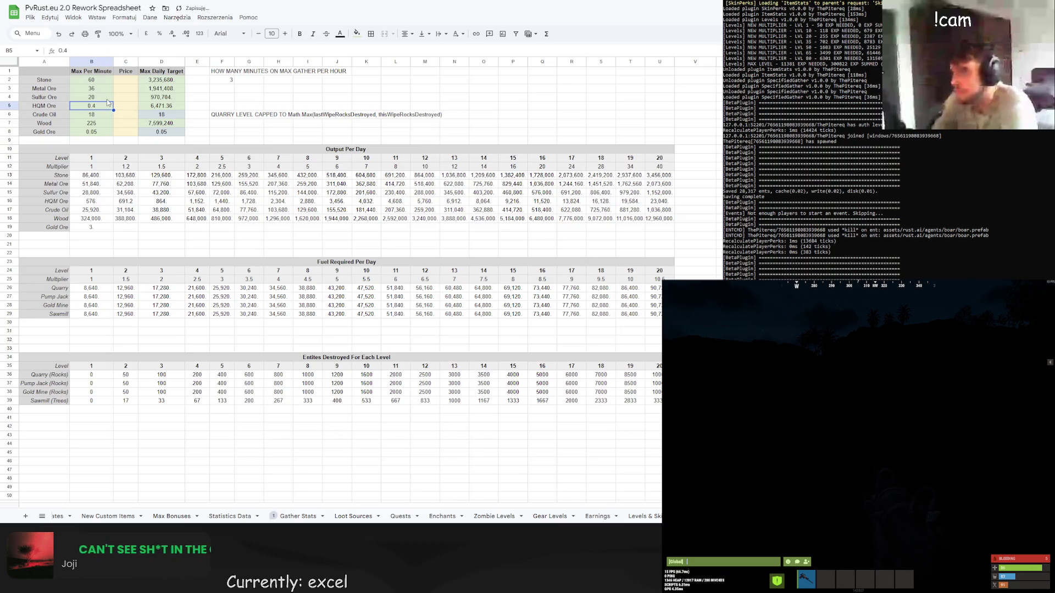
click(104, 99)
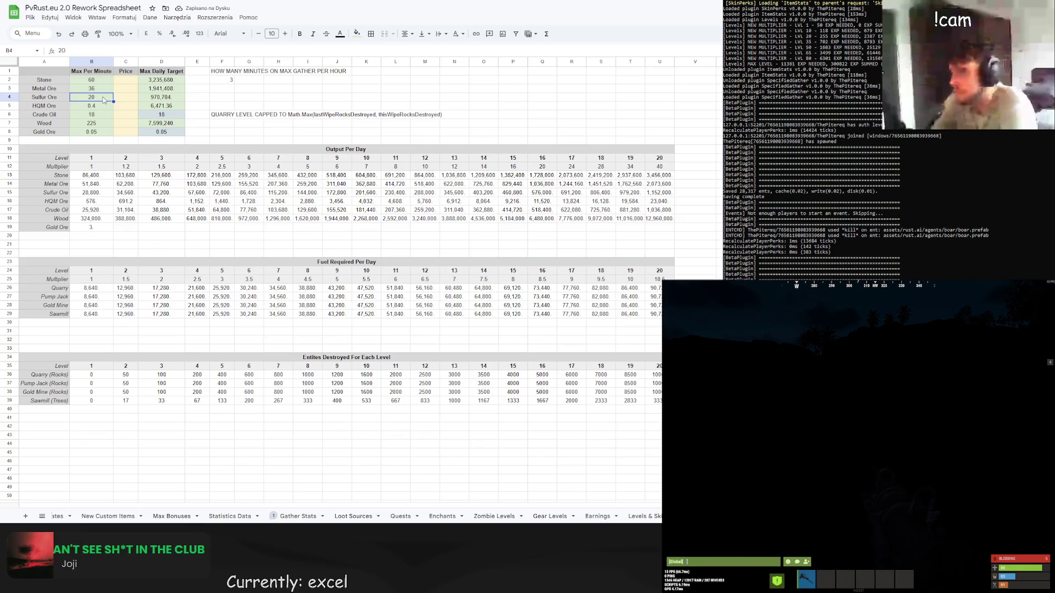
text(18)
key(Return)
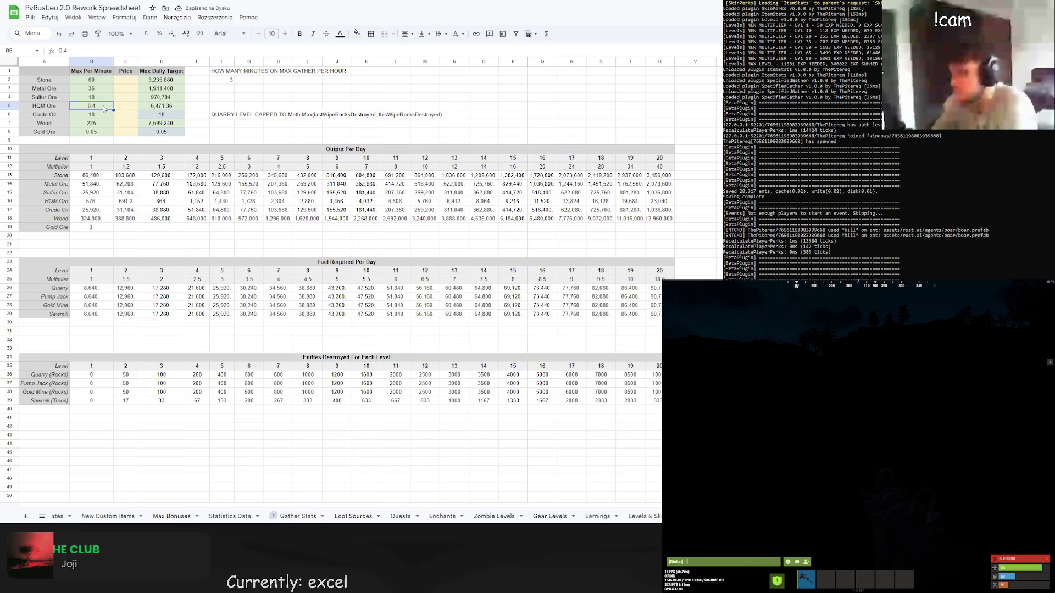
Lower the HQM Ore per-minute rate from 0.4 to 0.12.
double_click(104, 106)
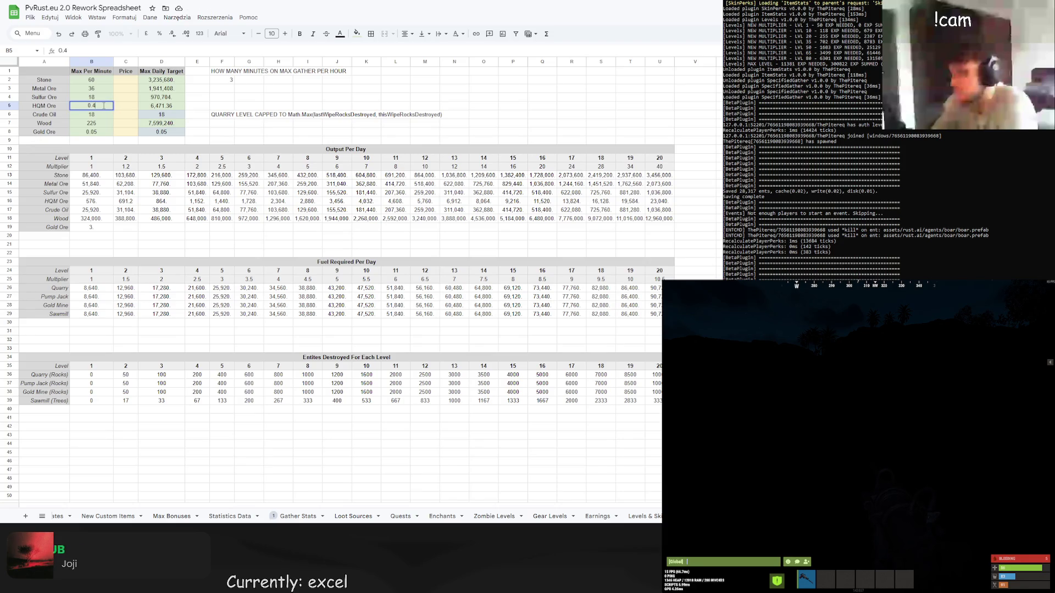
text(1)
key(Return)
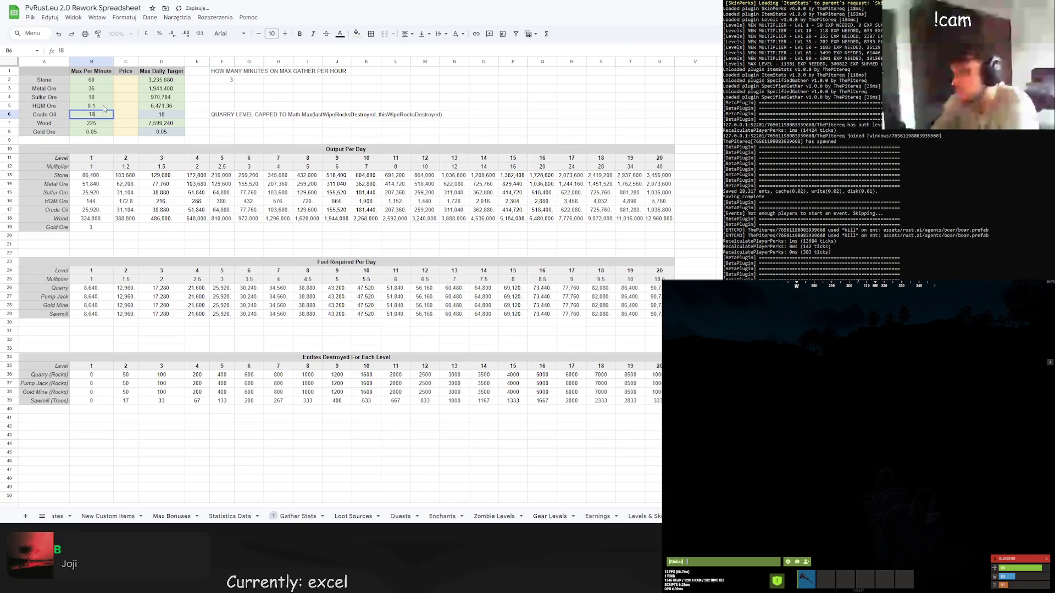
double_click(104, 106)
text(2)
key(Return)
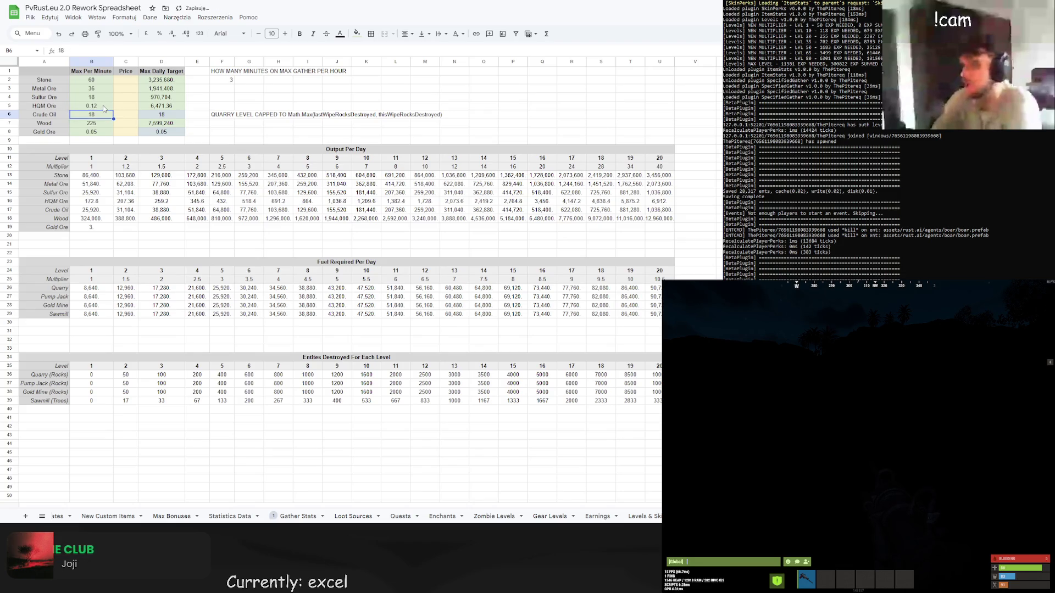
Try Wood max-per-minute rates of 200 and 160, settling on 140.
key(Down)
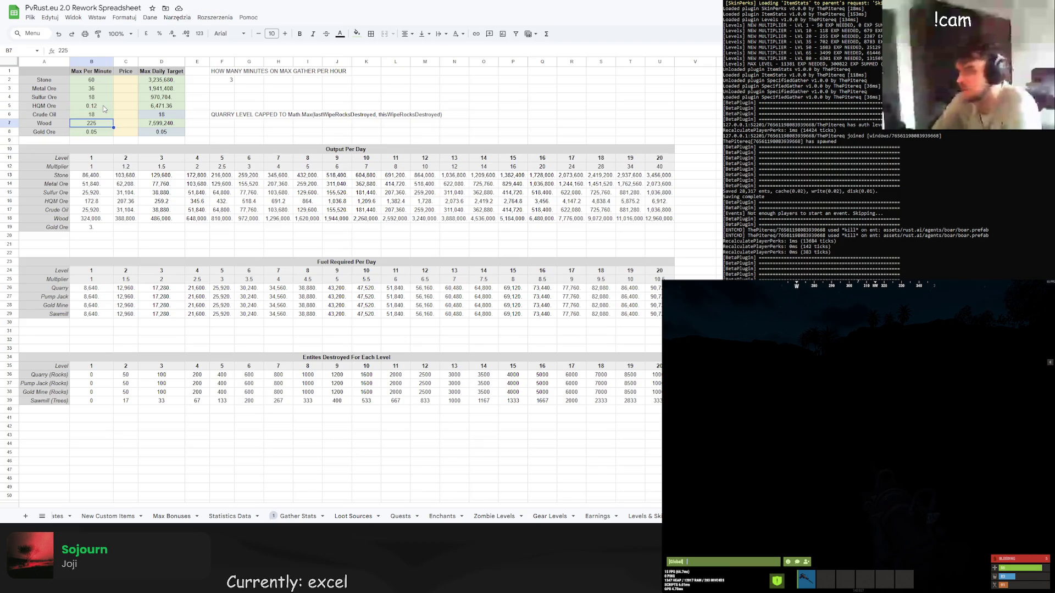
key(Return)
key(BackSpace)
text(00)
key(Return)
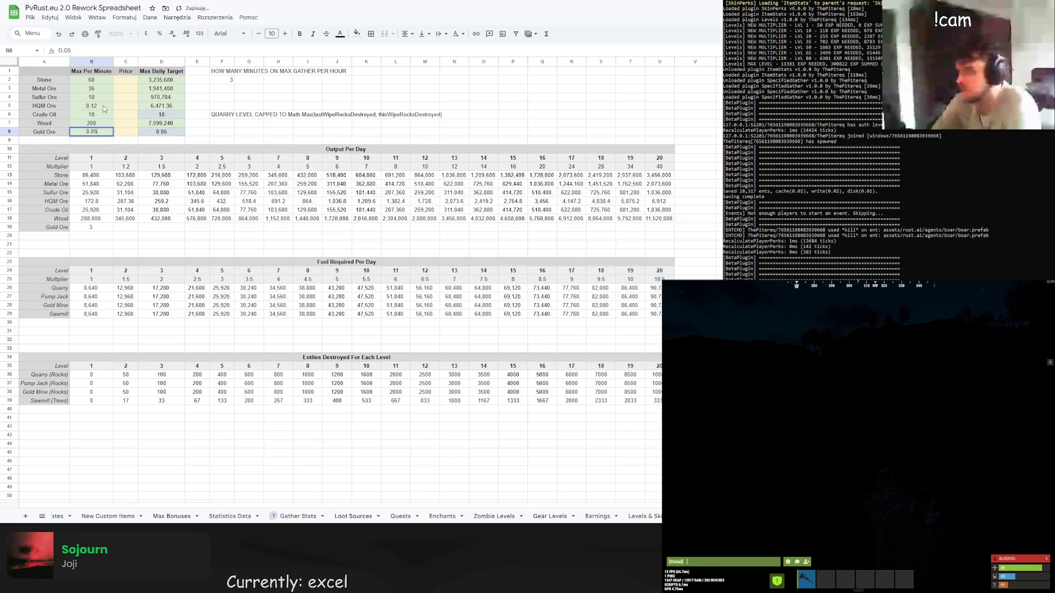
key(Up)
key(Return)
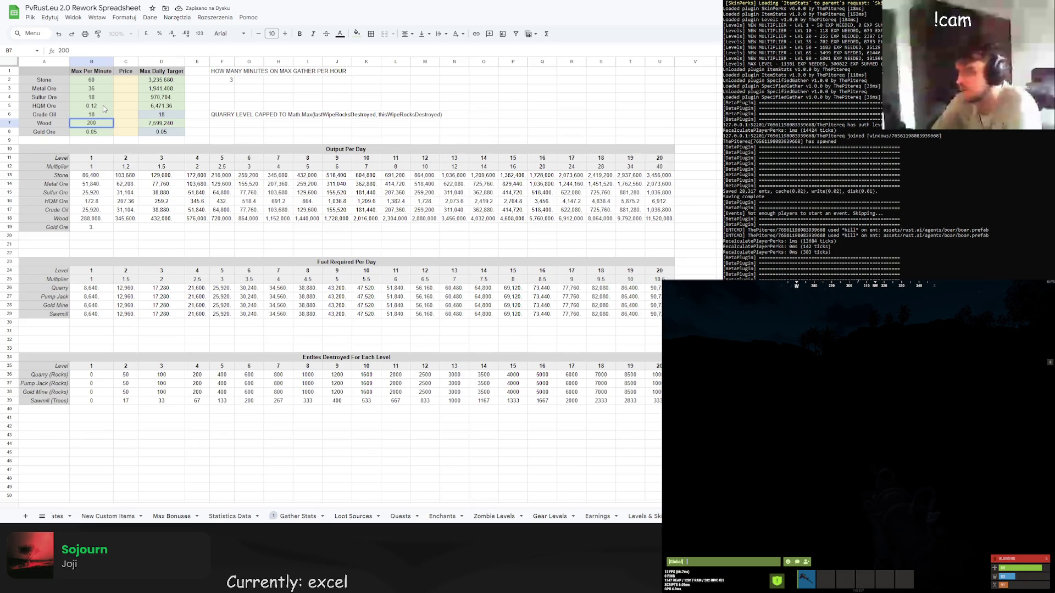
key(BackSpace)
key(BackSpace)
text(60)
key(Return)
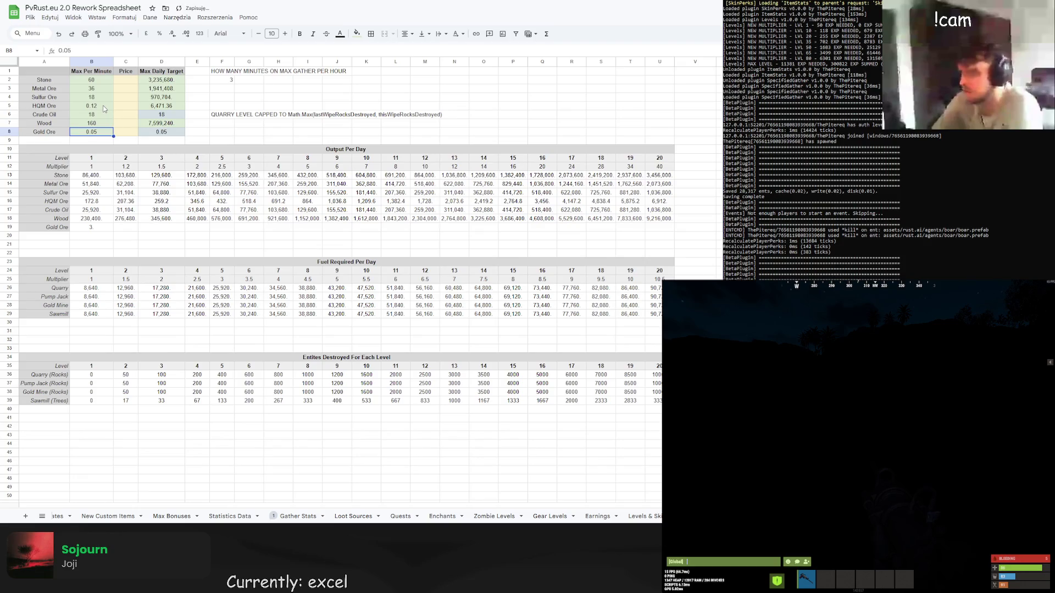
key(Up)
key(Return)
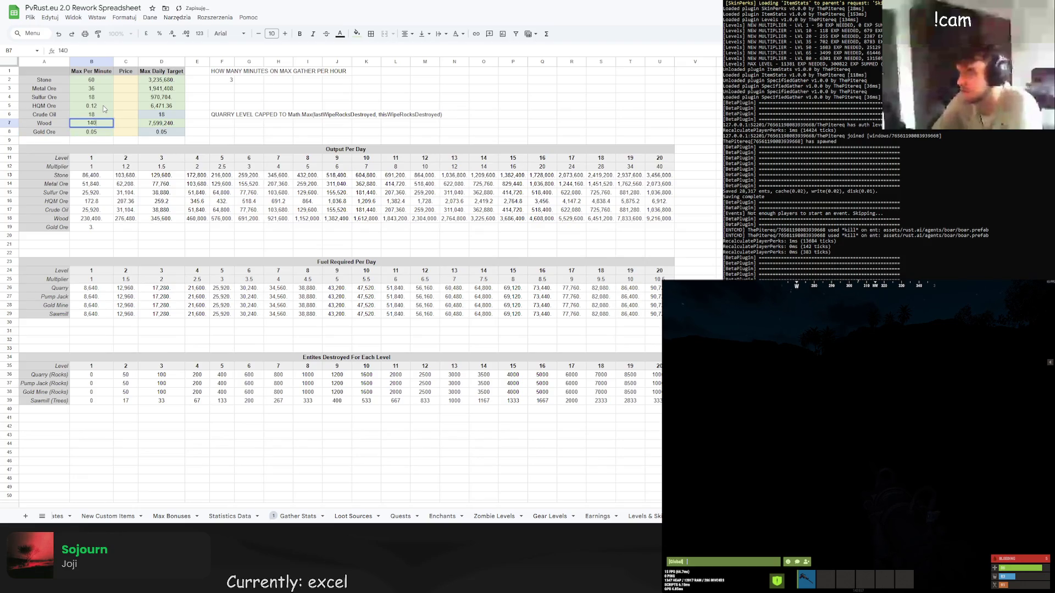
key(Return)
key(Up)
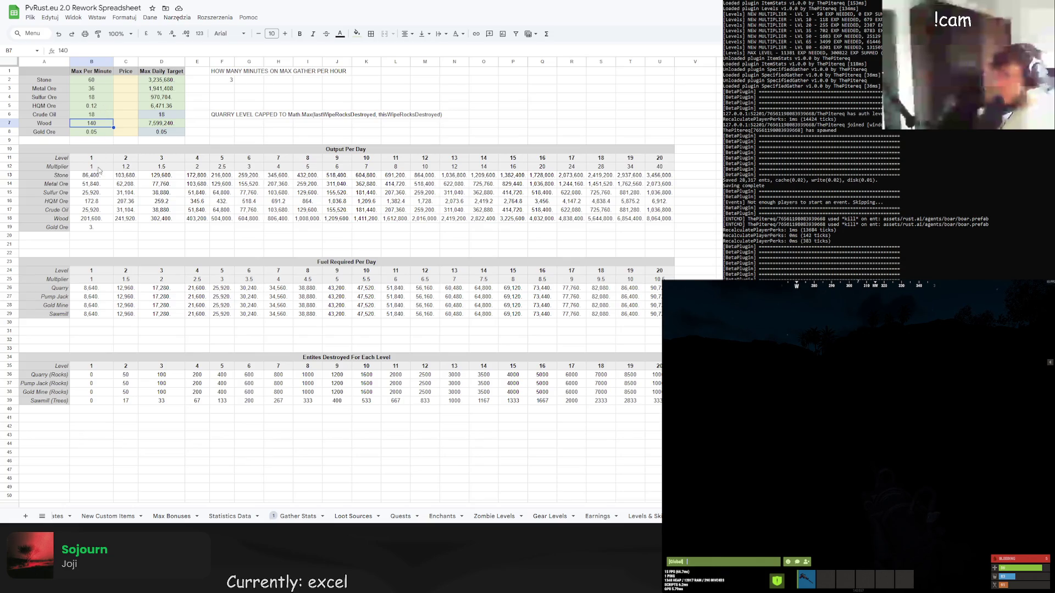
Write the level 2 fuel multiplier in C25 as =B25+C12/4, the previous level plus a quarter of output.
click(105, 280)
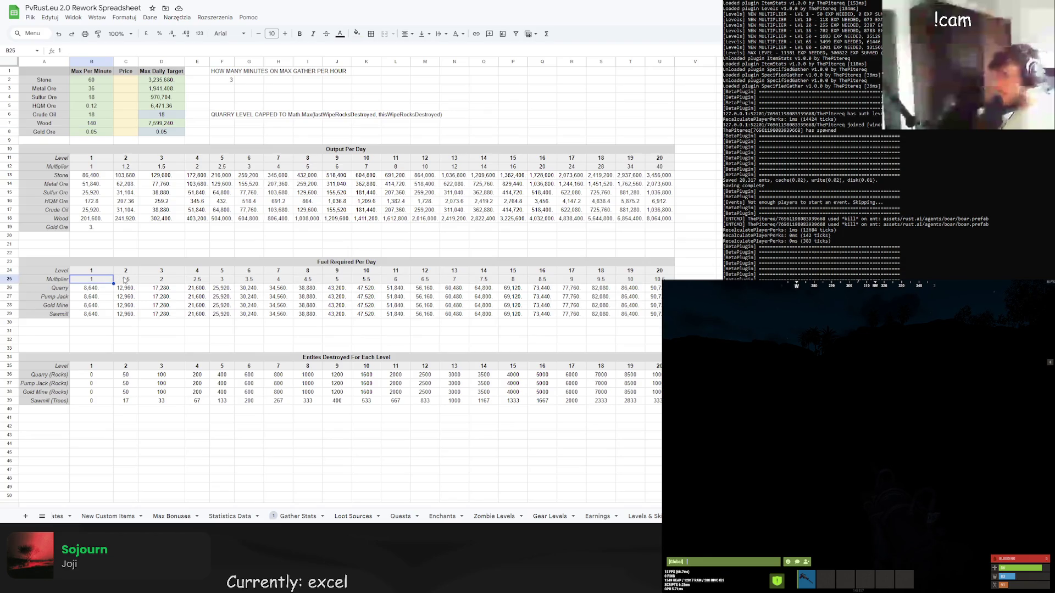
click(125, 280)
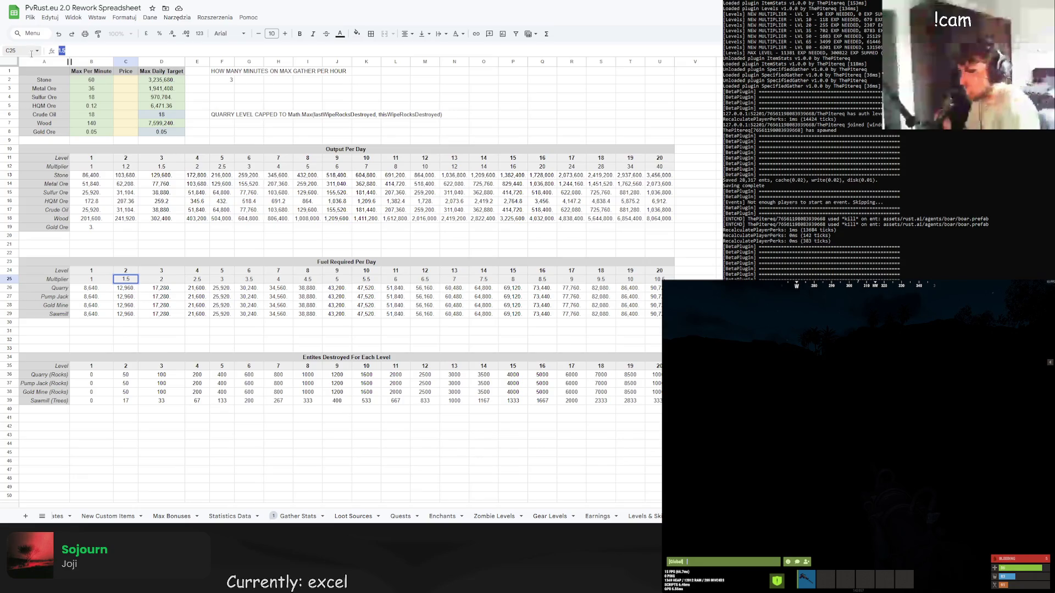
text(=B25)
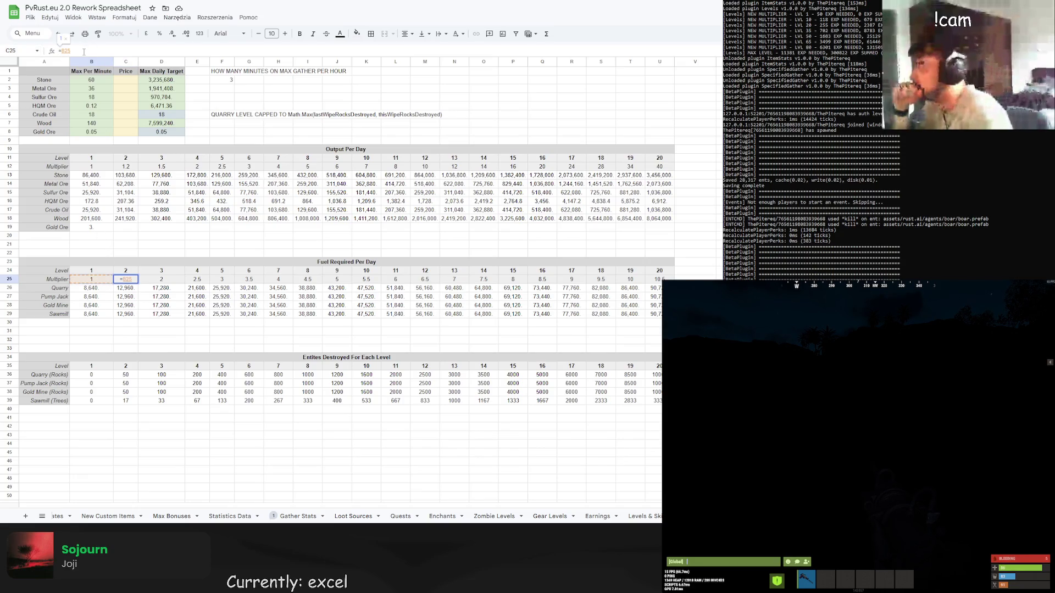
text(+C12)
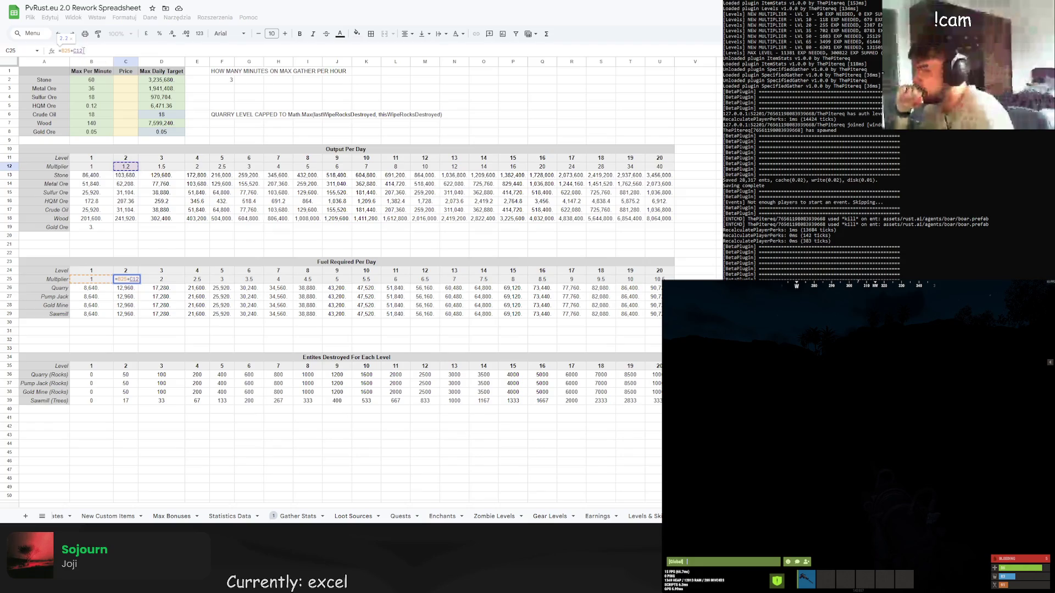
key(Return)
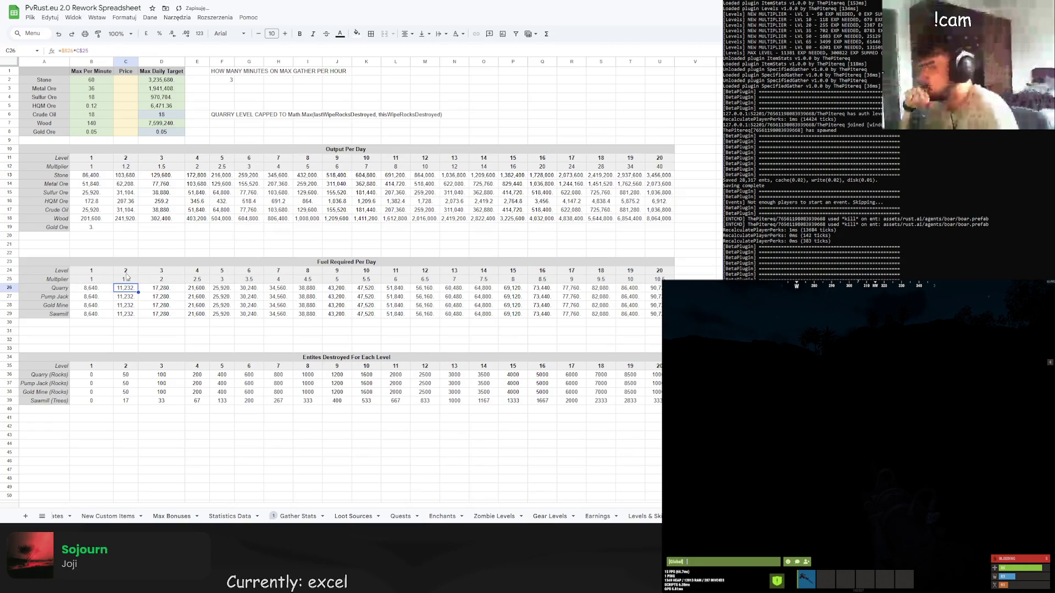
click(126, 279)
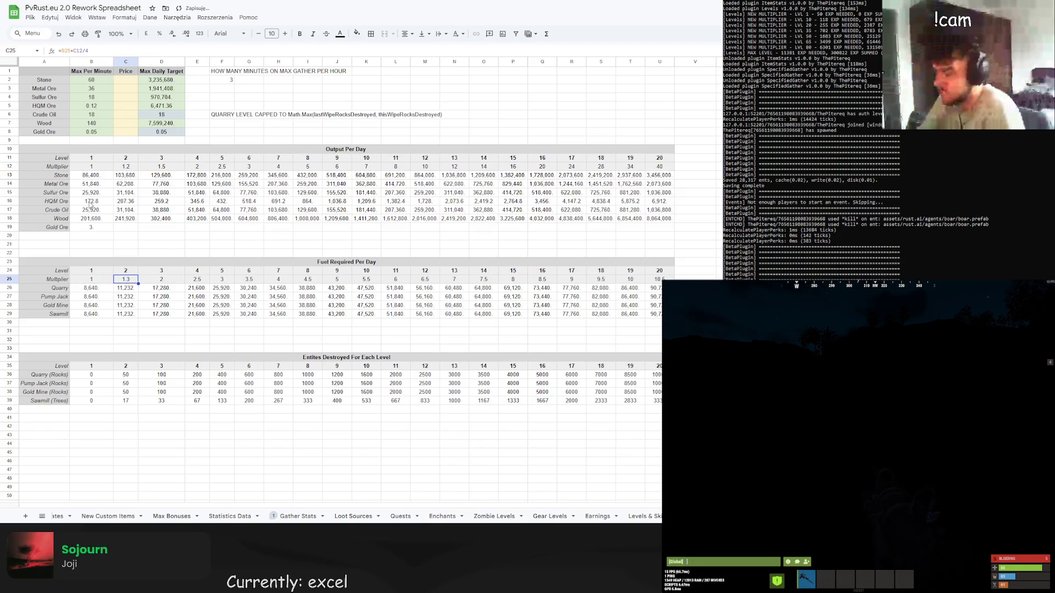
click(75, 50)
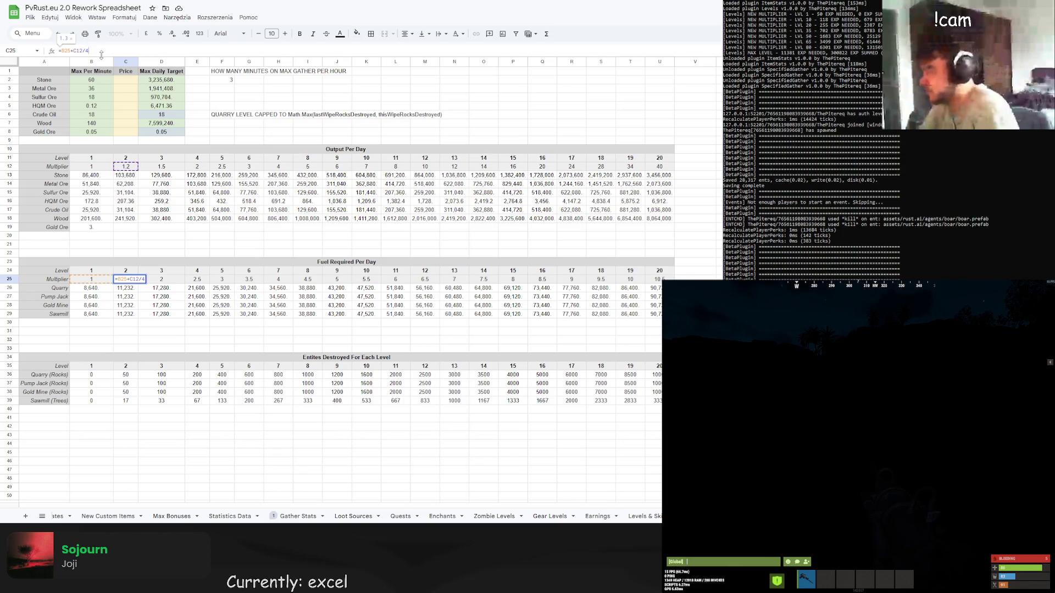
text(-1)
key(Return)
click(131, 277)
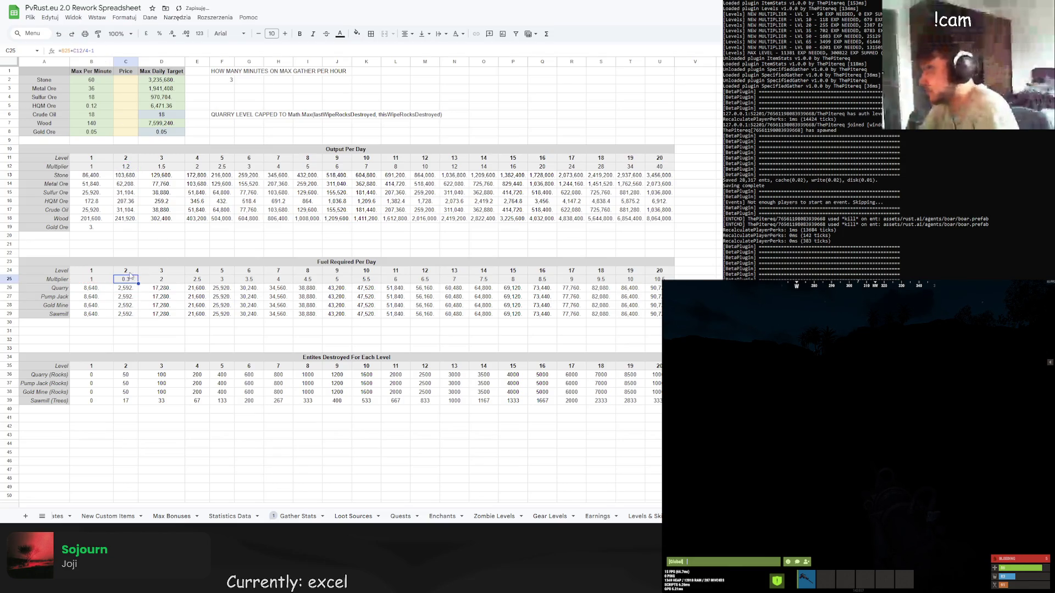
click(70, 51)
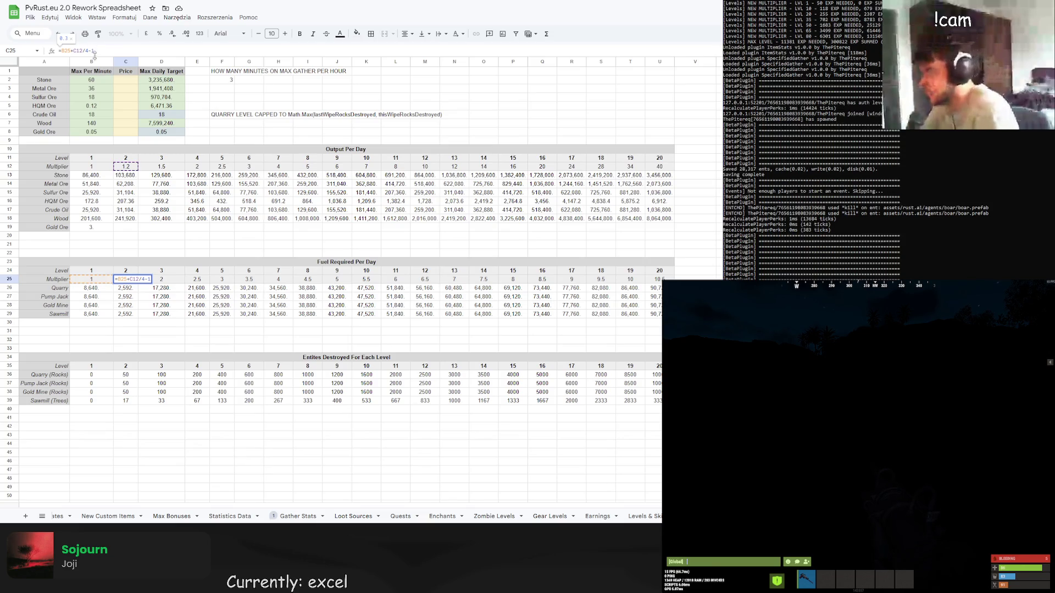
key(BackSpace)
key(BackSpace)
key(Return)
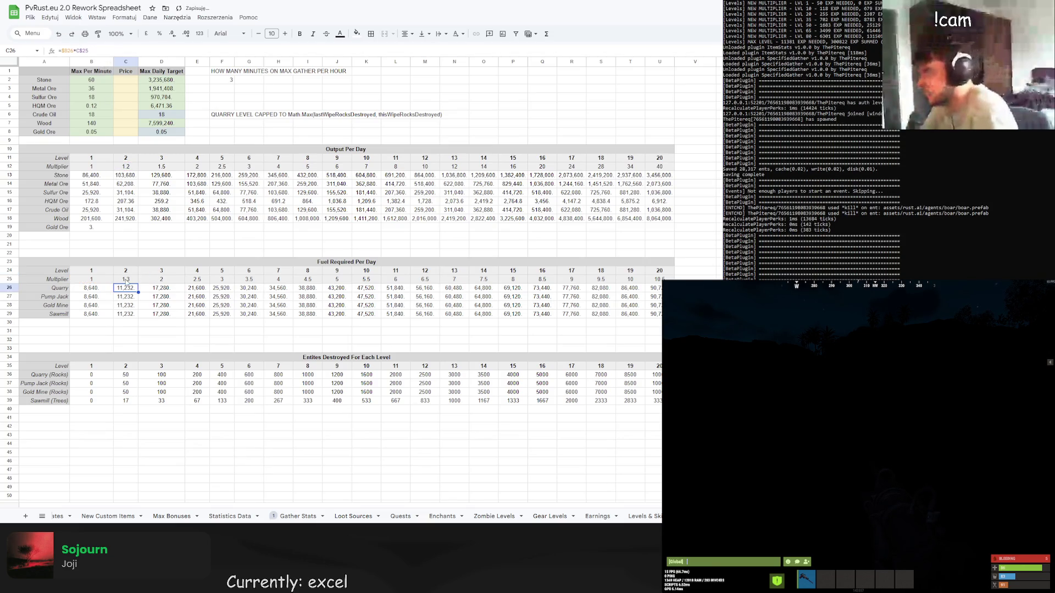
Fill the C25 multiplier formula across row 25 to U25 and check the level 20 formula.
click(125, 279)
mouse_move(138, 283)
mouse_down()
mouse_move(431, 262)
mouse_move(652, 281)
mouse_up()
key(ctrl+Right)
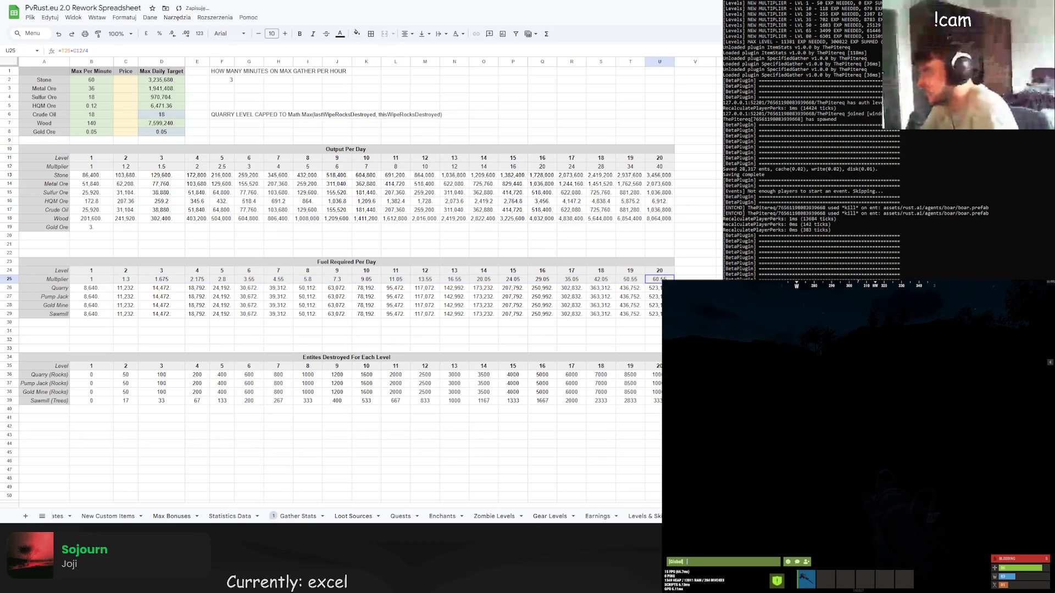
key(F2)
key(Escape)
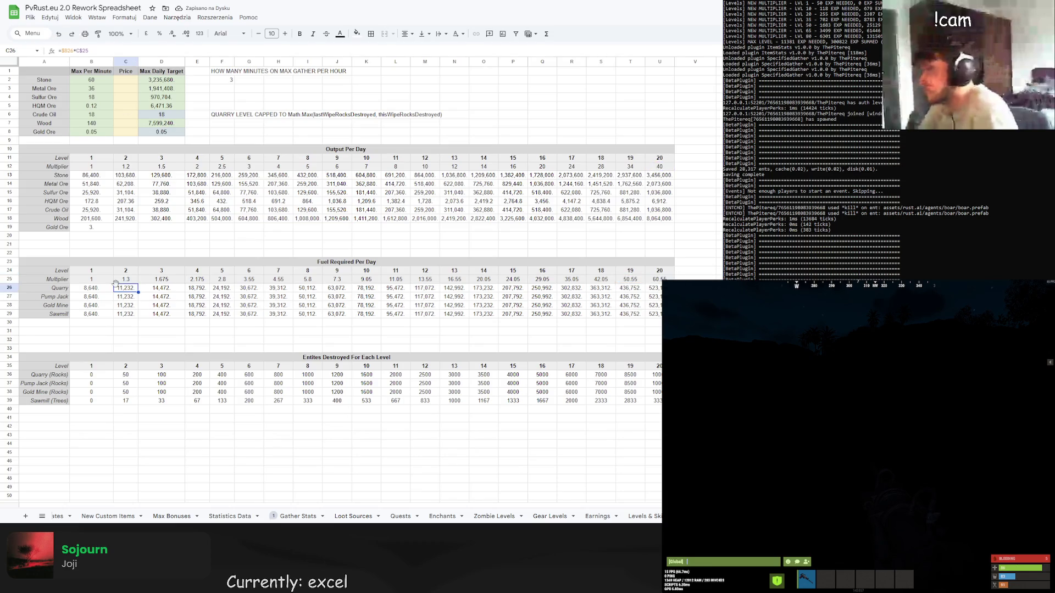
click(123, 279)
key(F2)
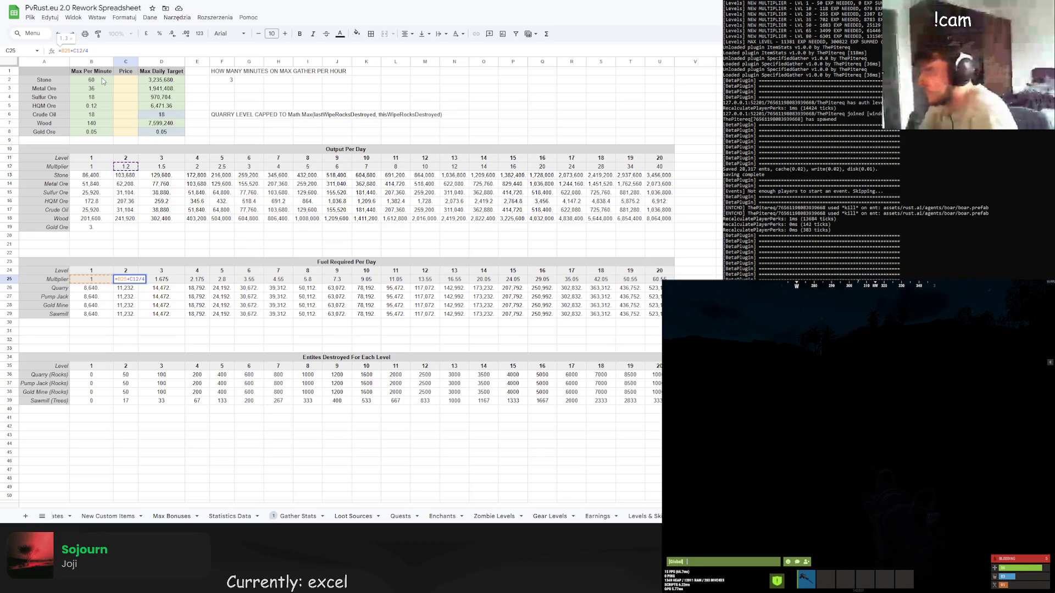
Replace the B25 reference in C25 with 1 and fill the formula across to U25.
double_click(67, 51)
text(1)
key(Return)
key(Up)
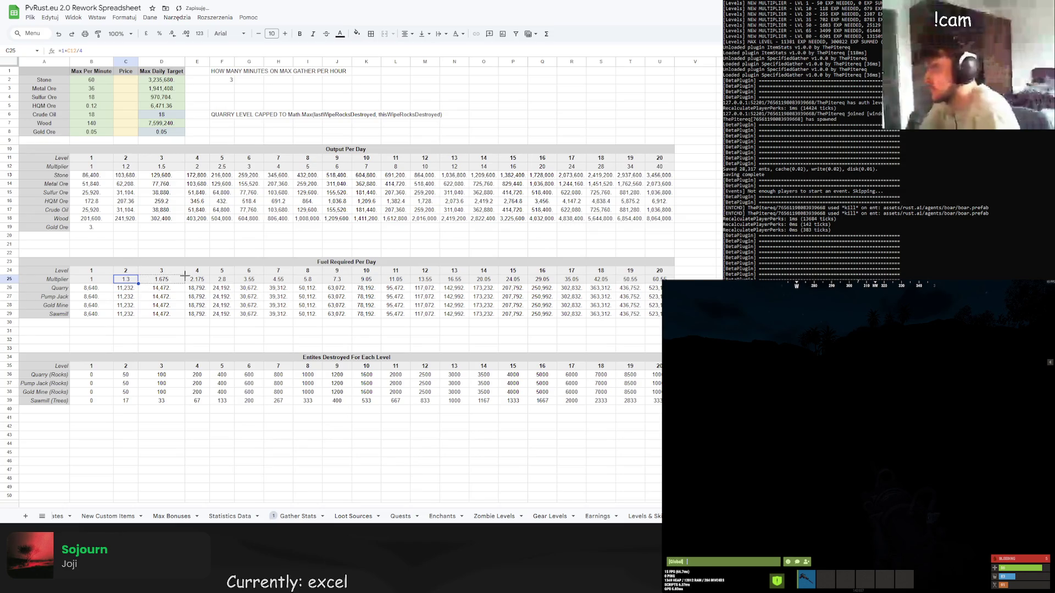
drag(185, 274, 659, 279)
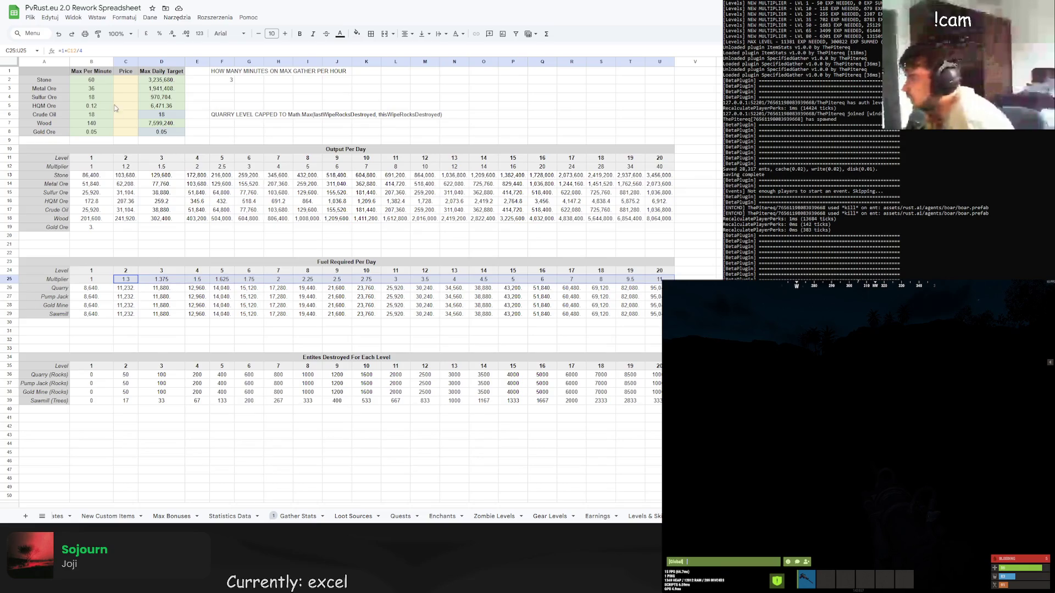
Correct C25 to =1+(C12-1)/4 and fill it across row 25 to U25.
click(75, 50)
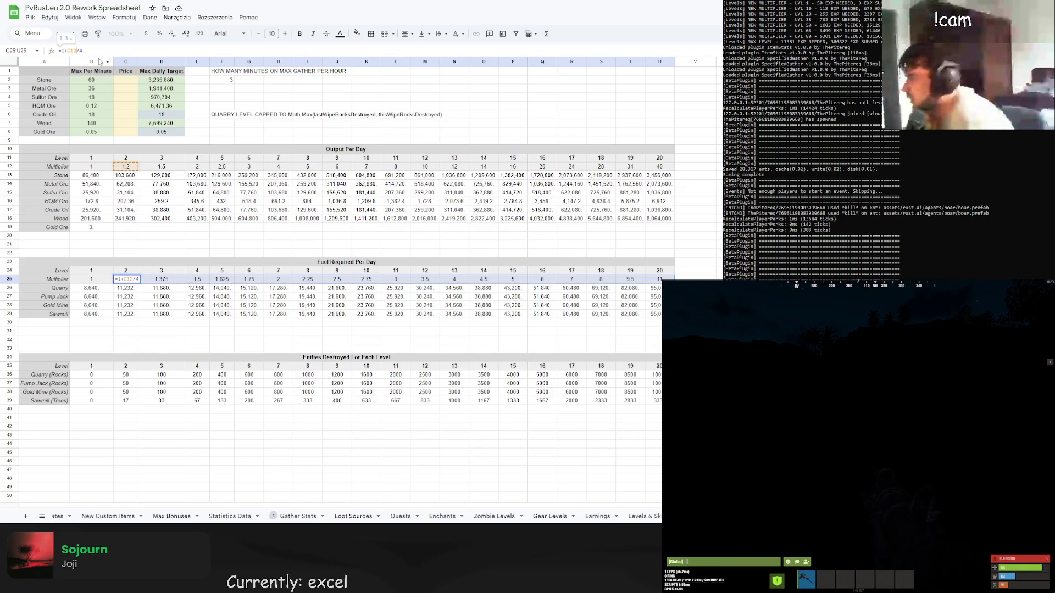
key(Return)
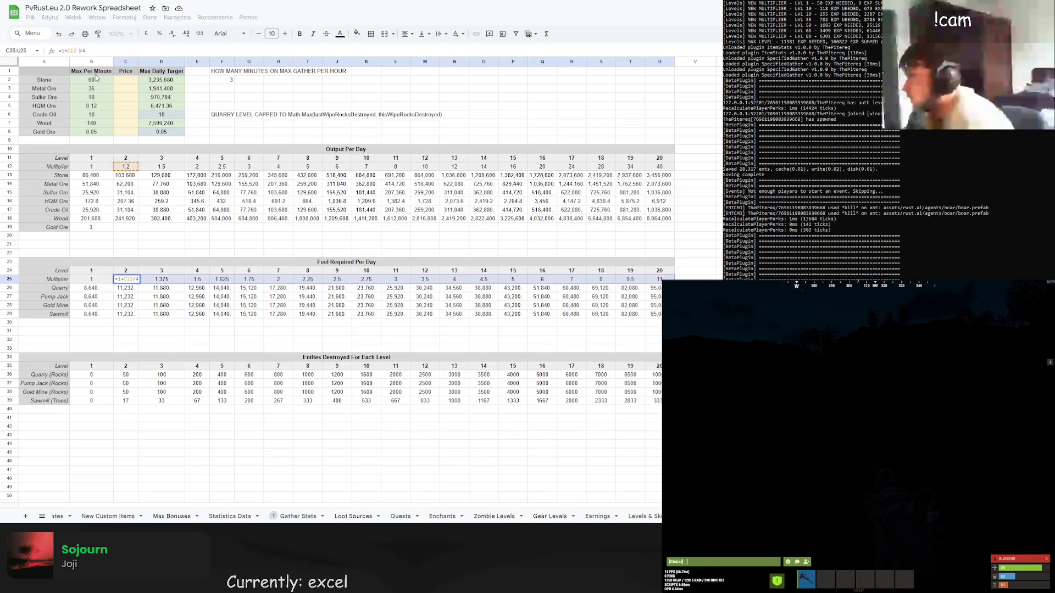
click(125, 279)
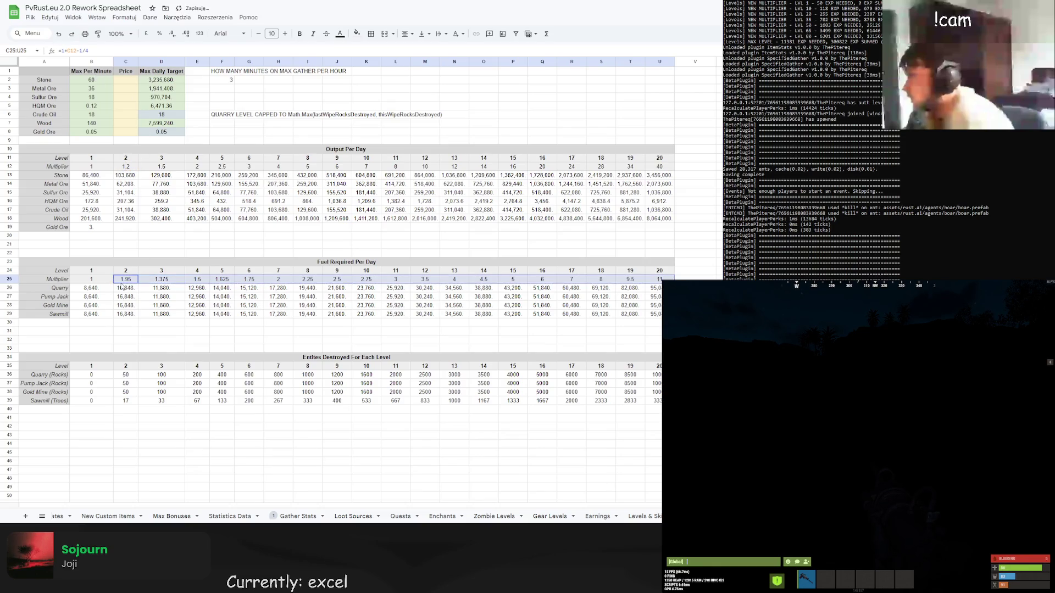
click(82, 50)
text(-1))
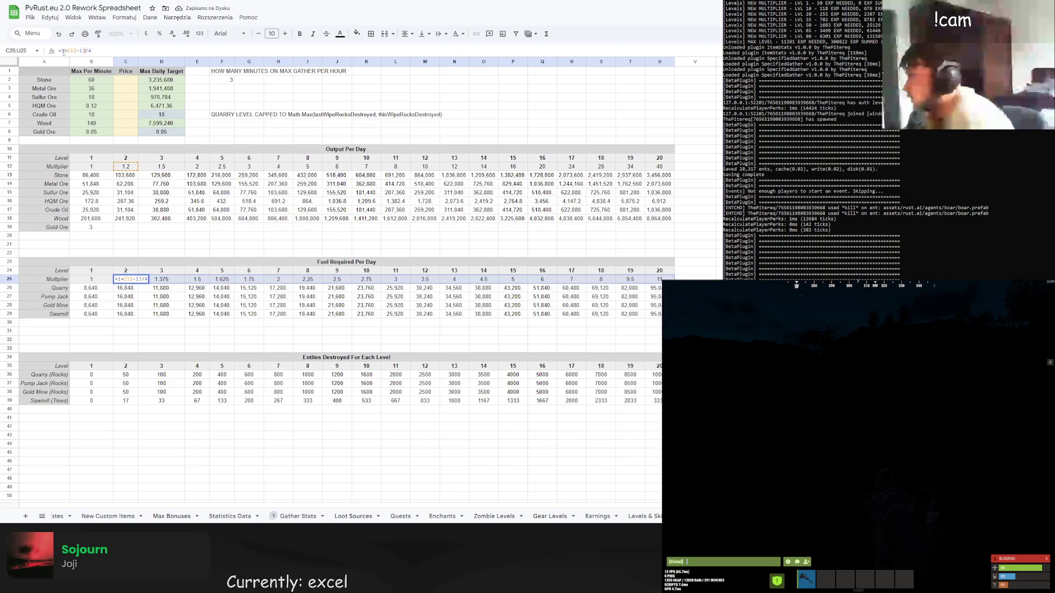
click(67, 51)
text(()
key(Return)
click(129, 278)
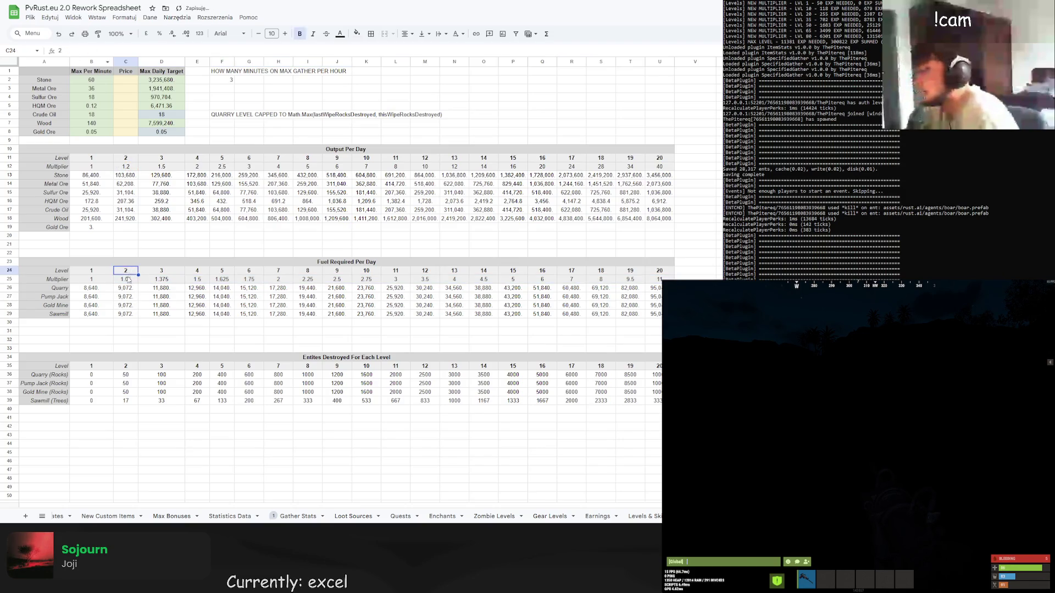
drag(138, 283, 659, 279)
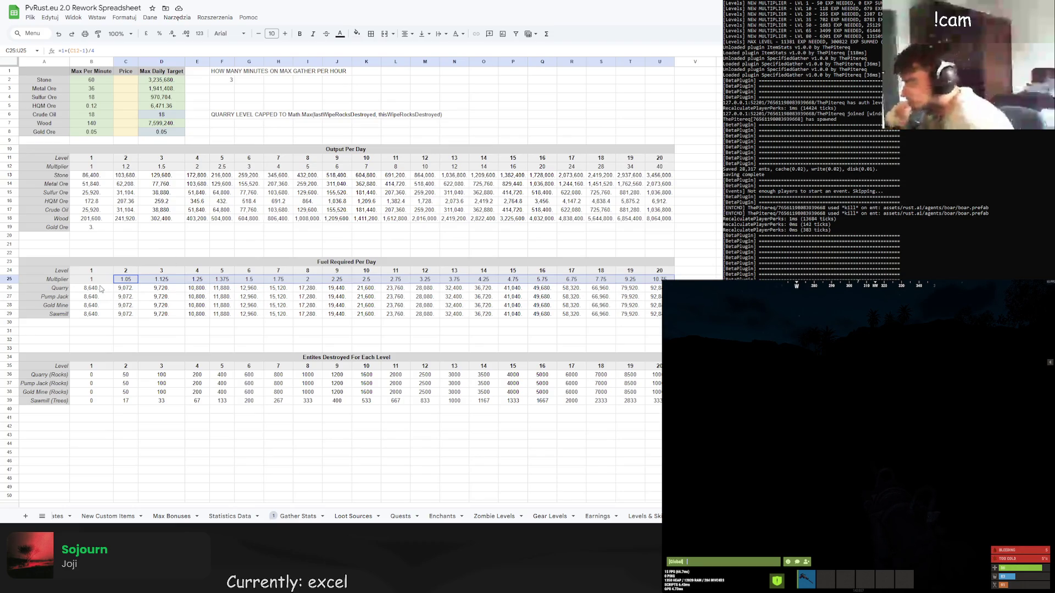
click(117, 247)
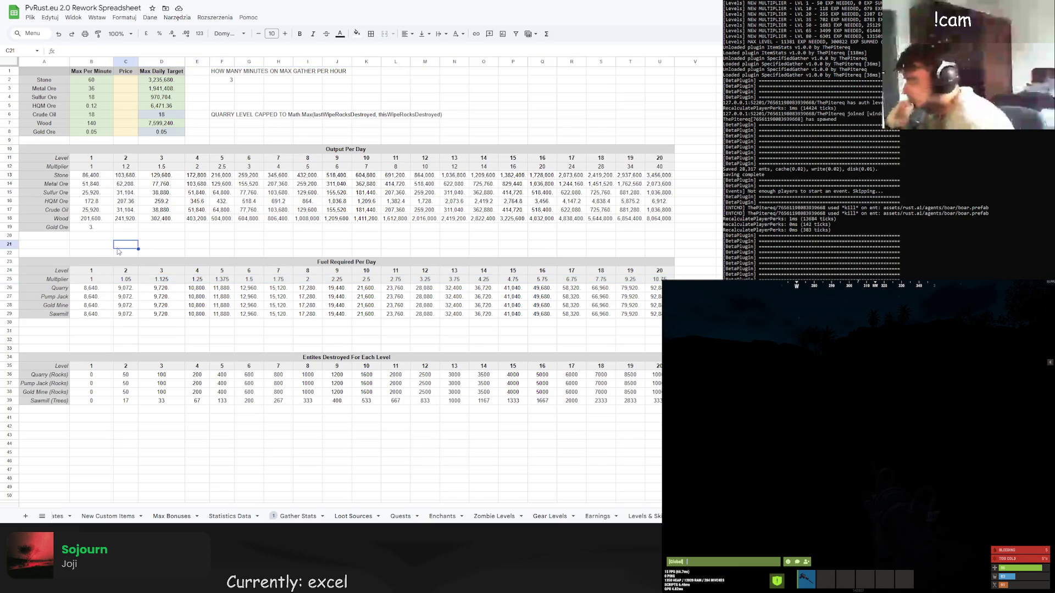
click(83, 281)
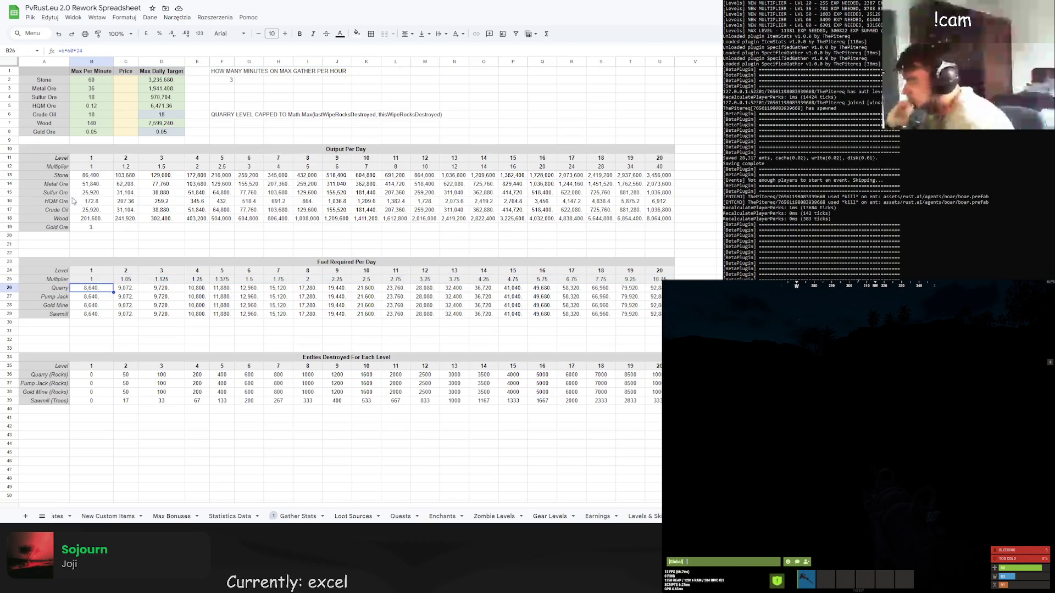